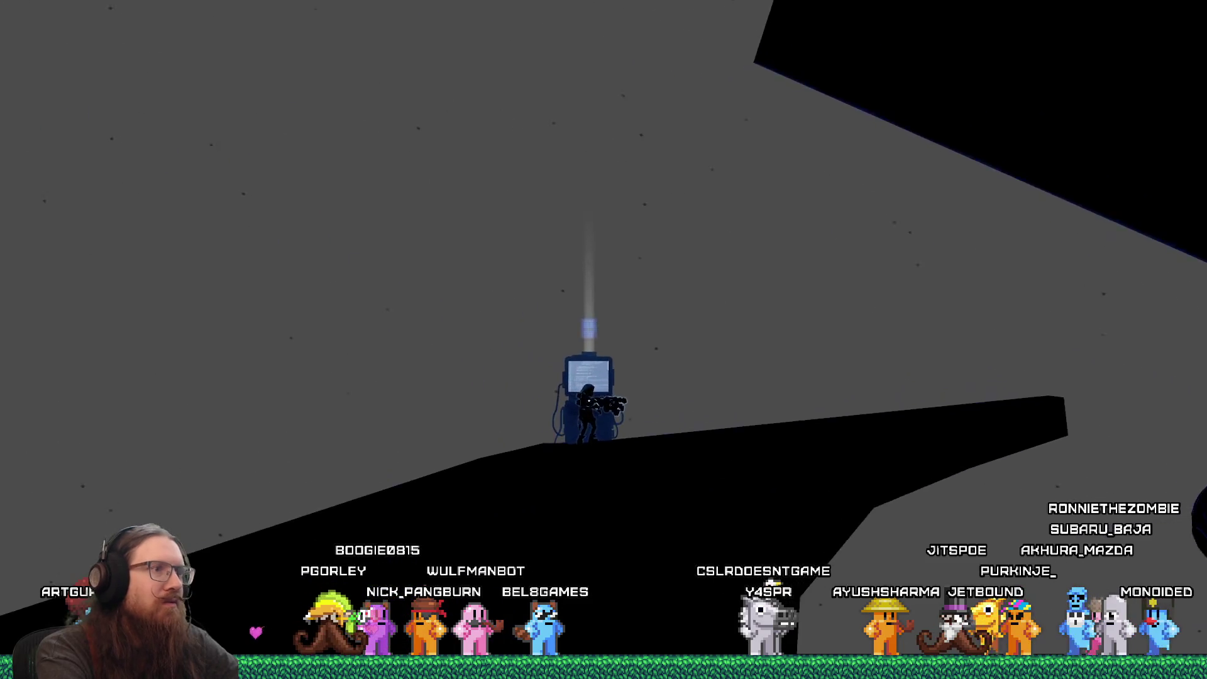
End the TestLevel_PunchPad playtest by running quit in the development console.
key("grave")
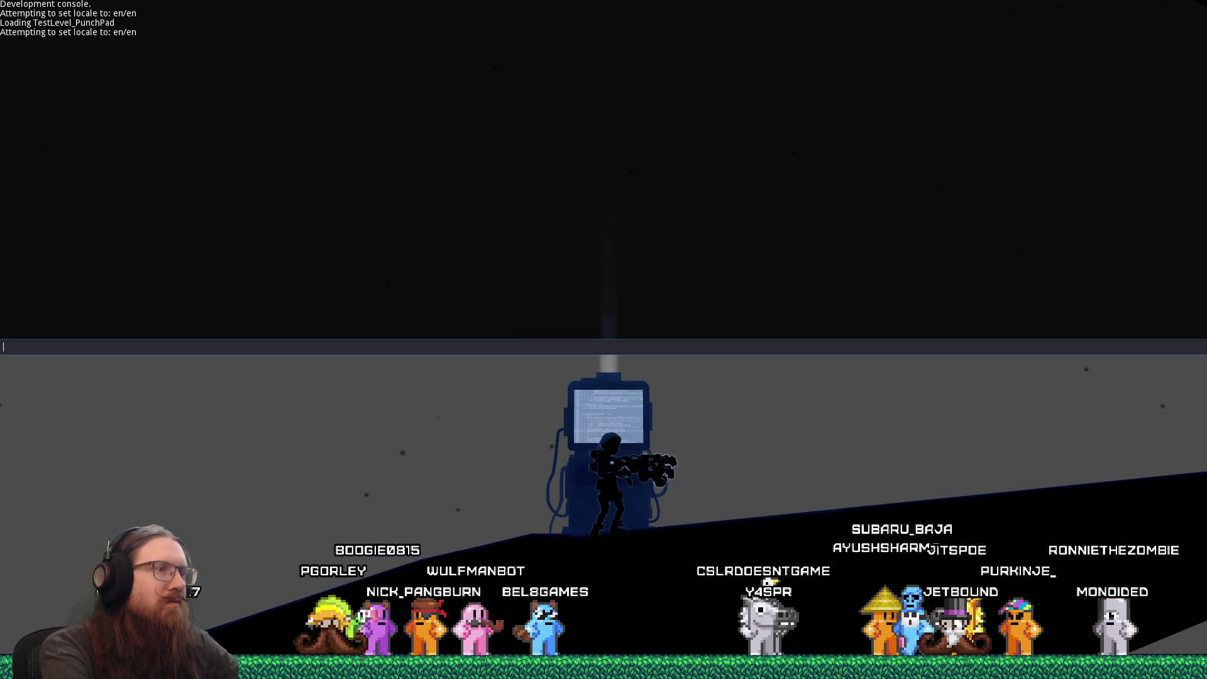
type("quit")
key("Return")
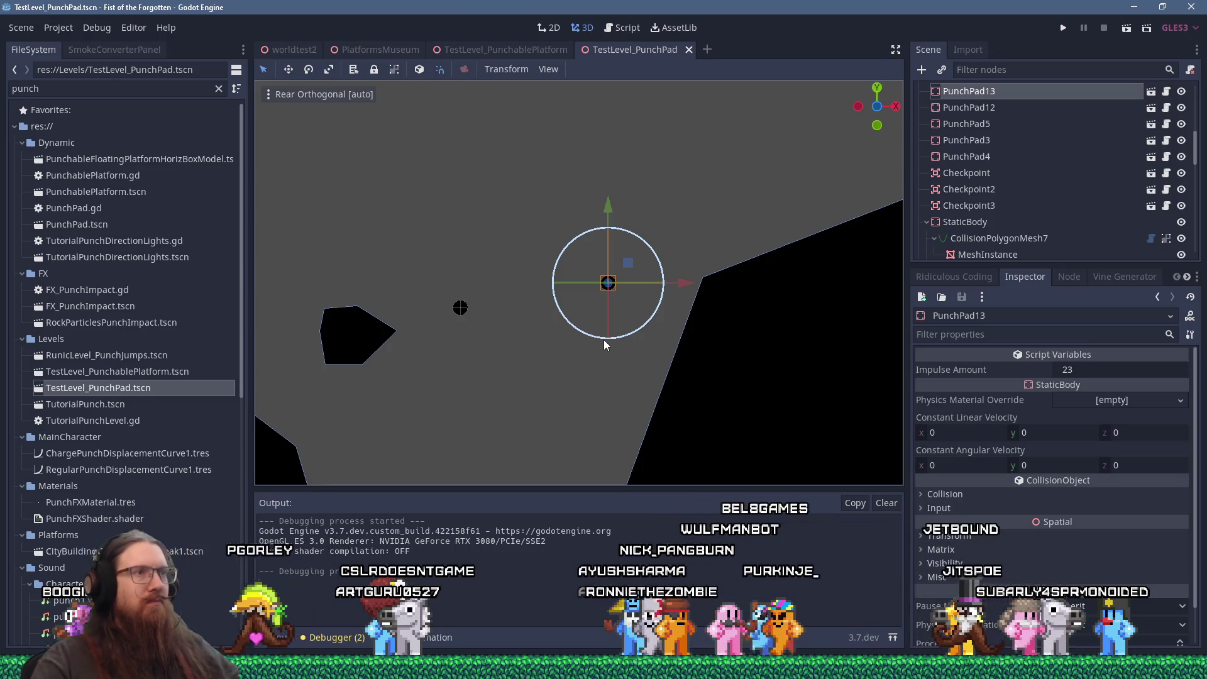
scroll(581, 293, "down", 10)
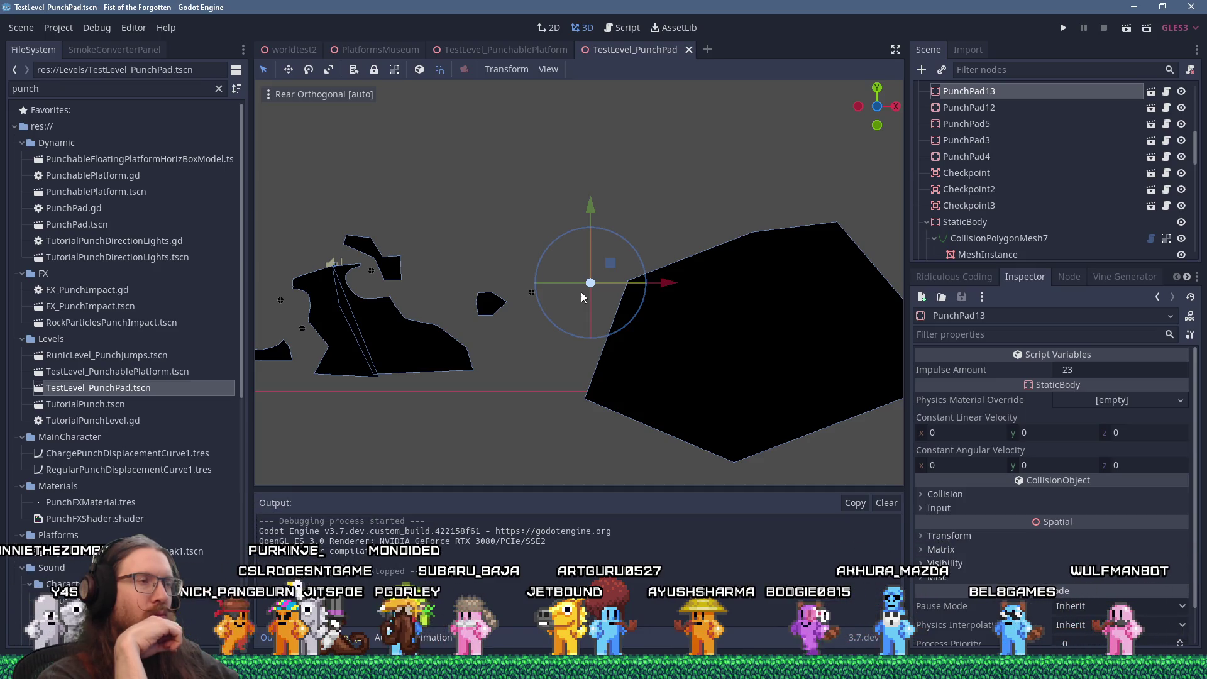
key("alt+Tab")
key("alt+Tab")
key("alt+Tab")
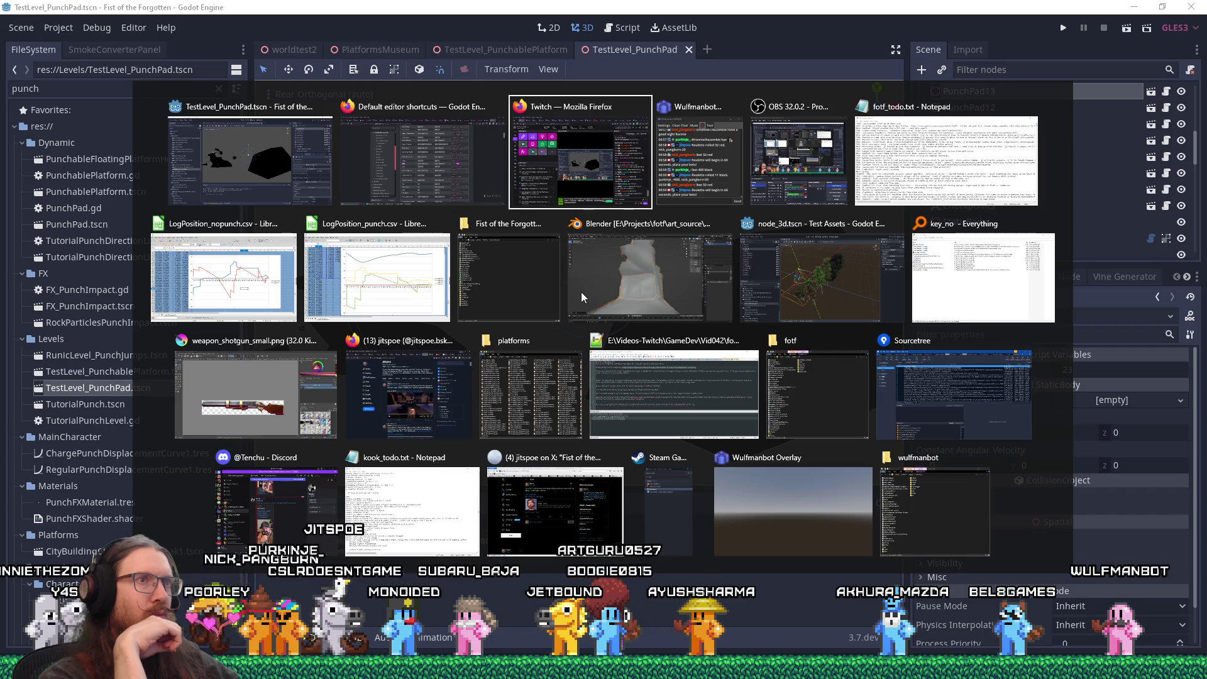
Copy the Steam discussion link from line 19 of fotf_todo.txt.
key("alt+Tab")
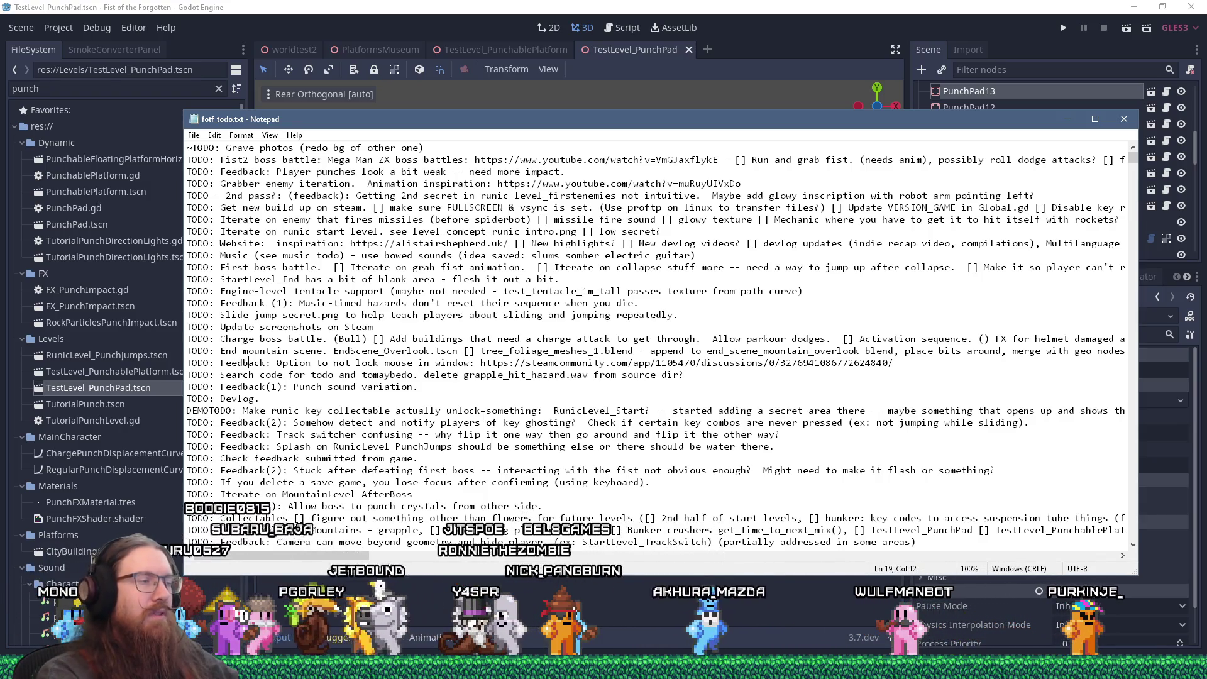
key("shift+End")
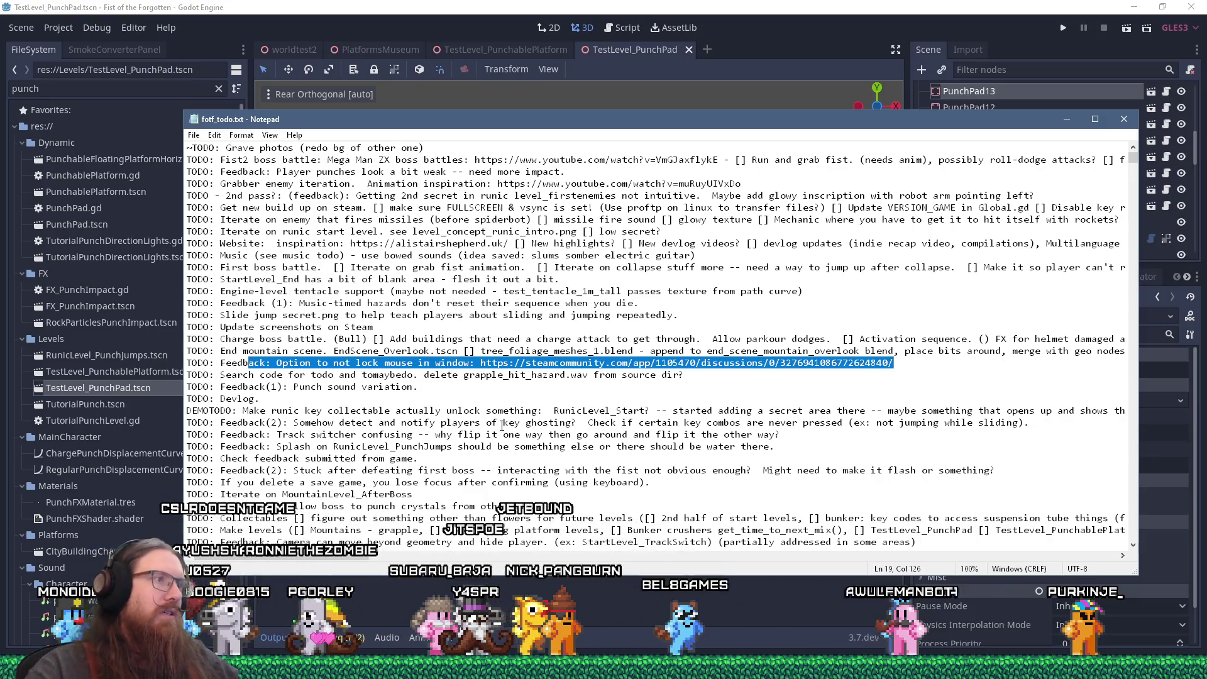
left_click(480, 363)
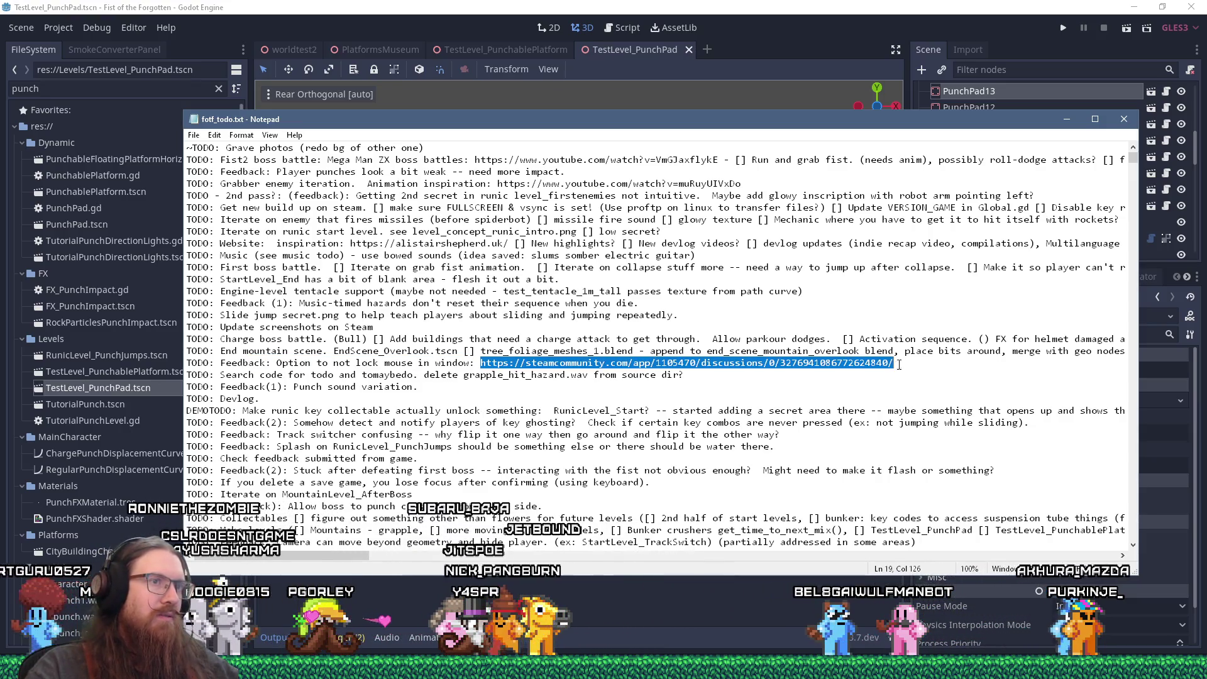
right_click(874, 369)
left_click(903, 407)
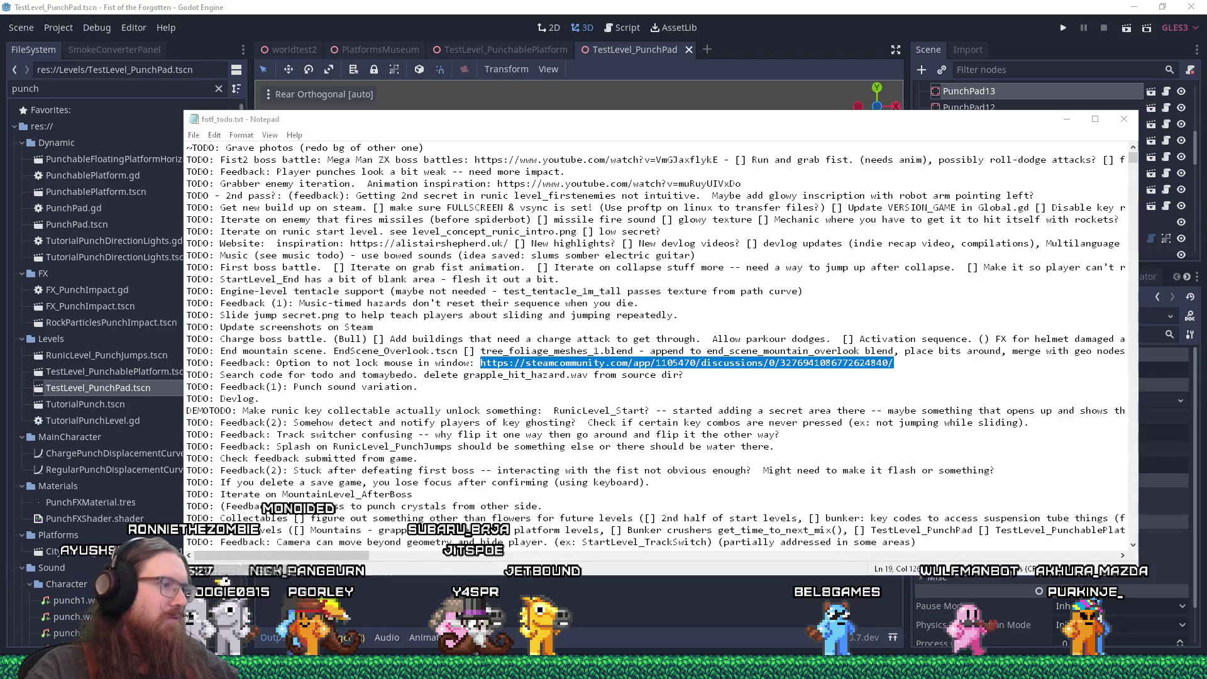
Bring Firefox to the front and open the address bar's context menu.
mouse_move(627, 668)
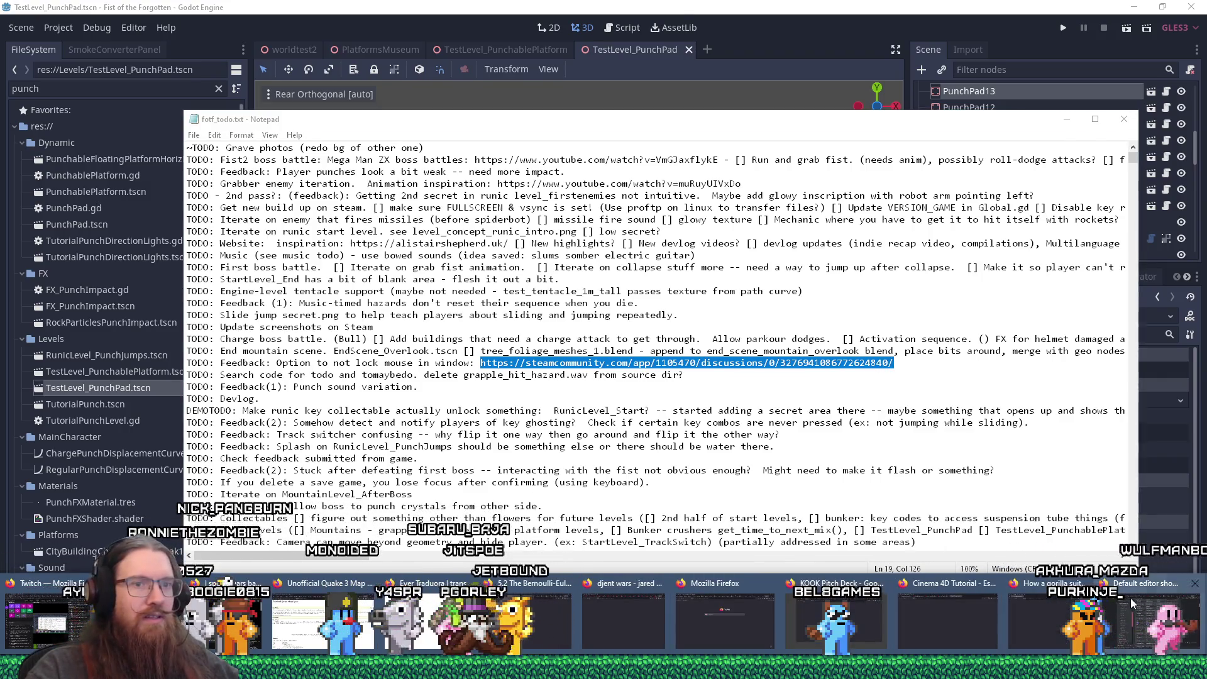
left_click(1130, 598)
right_click(863, 56)
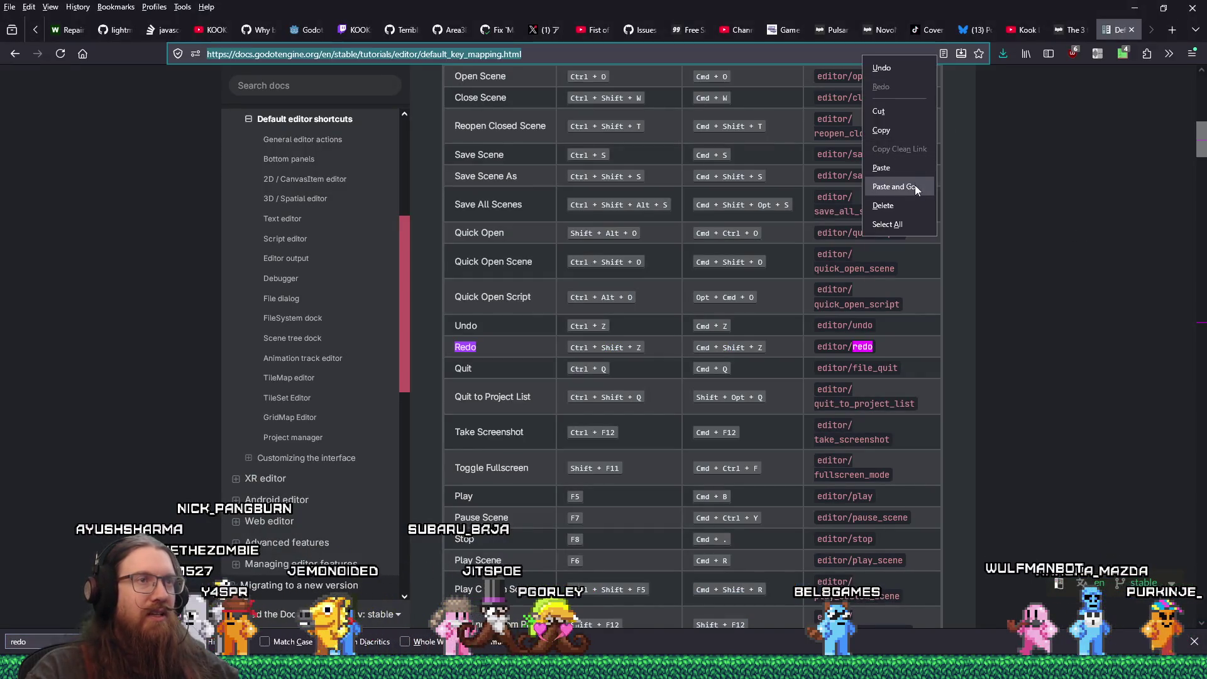
Load the copied Steam link and read the mouse-cursor-lock thread.
left_click(914, 185)
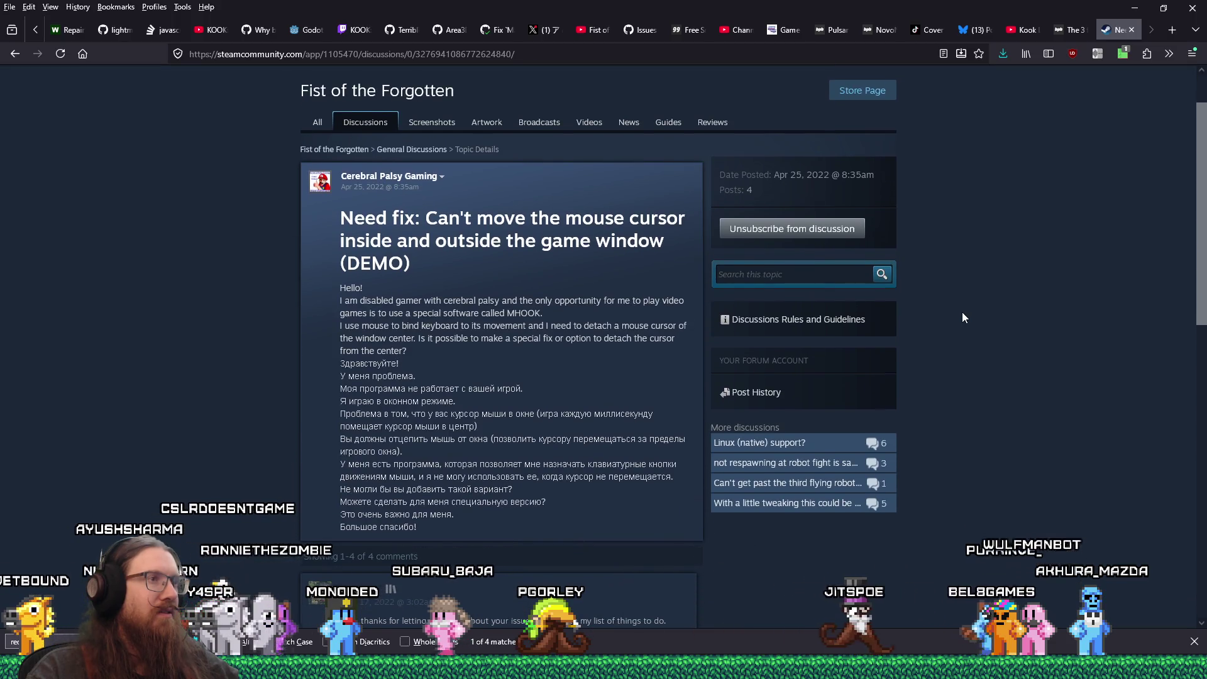
scroll(963, 318, "down", 5)
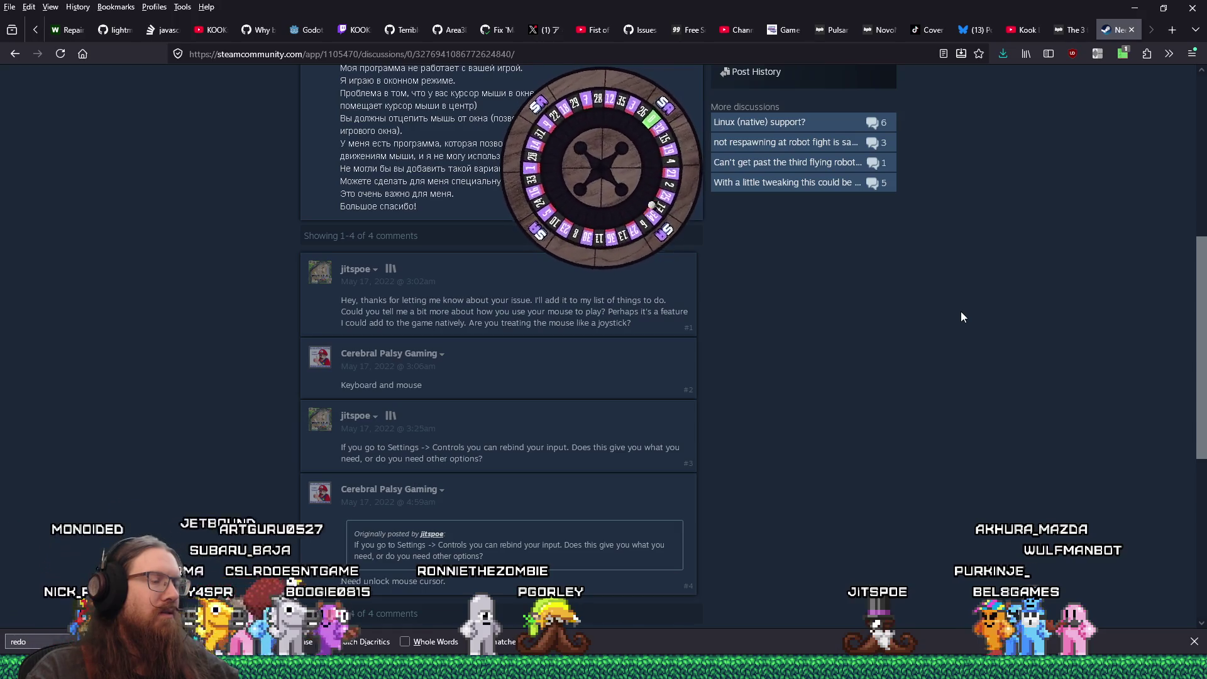
scroll(961, 313, "down", 2)
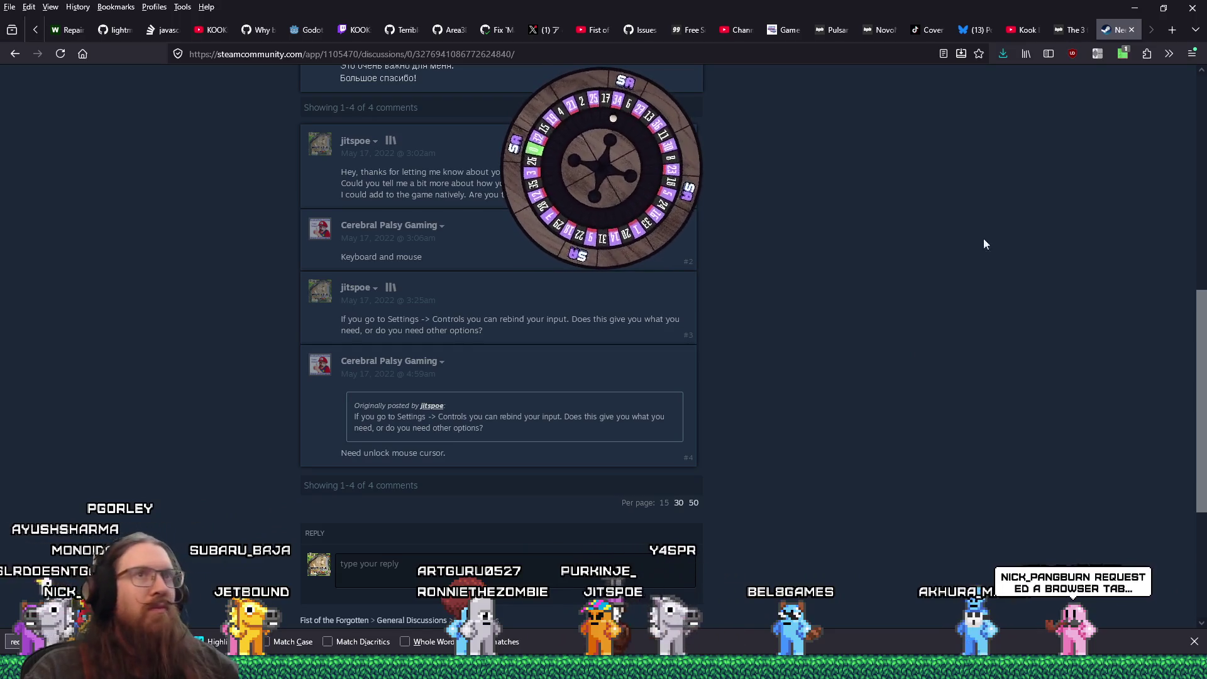
Close the YouTube tab and continue reading the Steam discussion thread.
left_click(1023, 31)
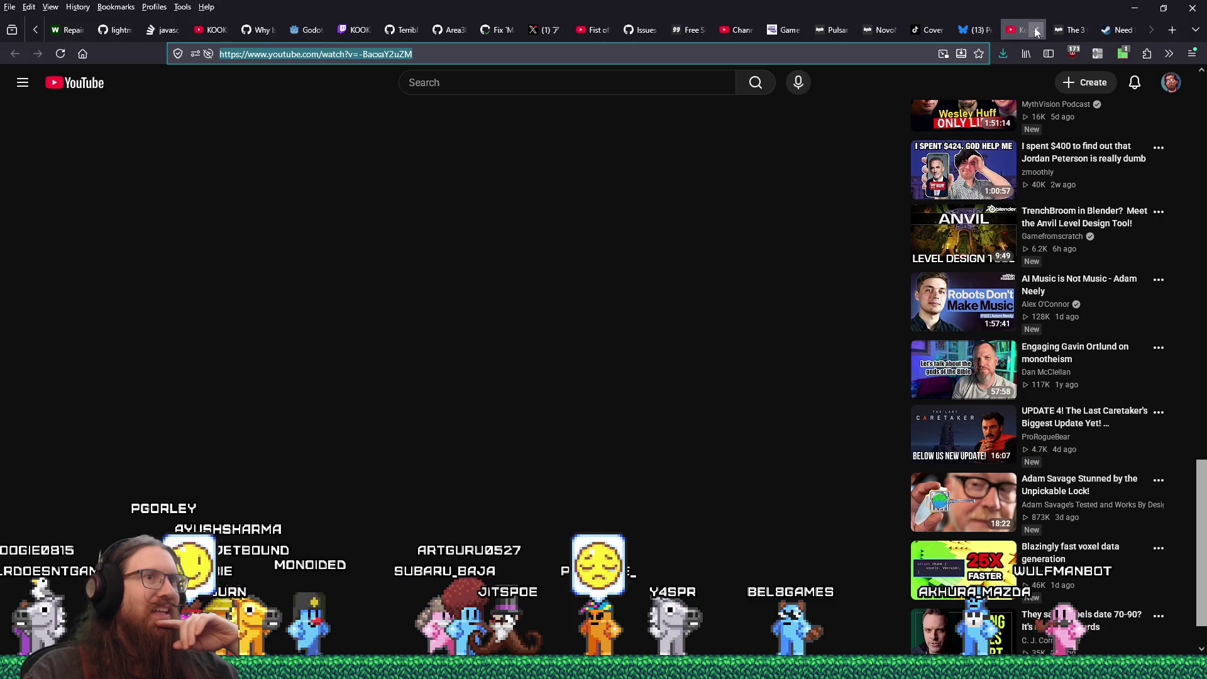
left_click(1036, 31)
left_click(1120, 31)
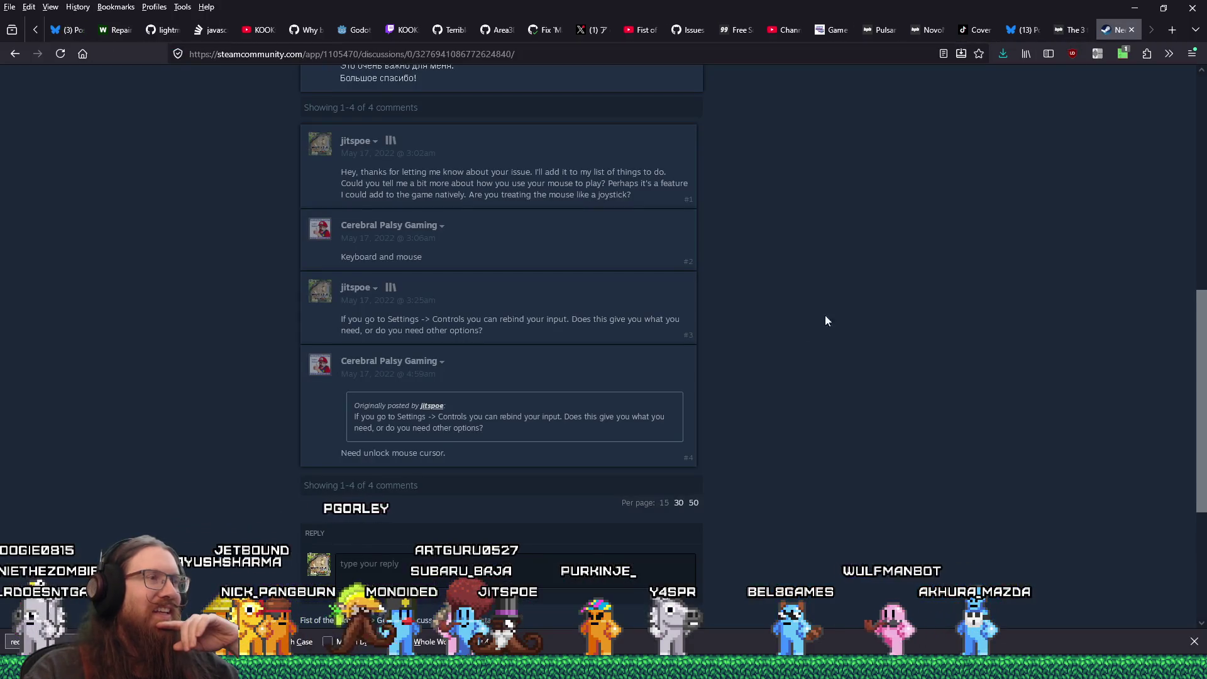
scroll(763, 384, "up", 5)
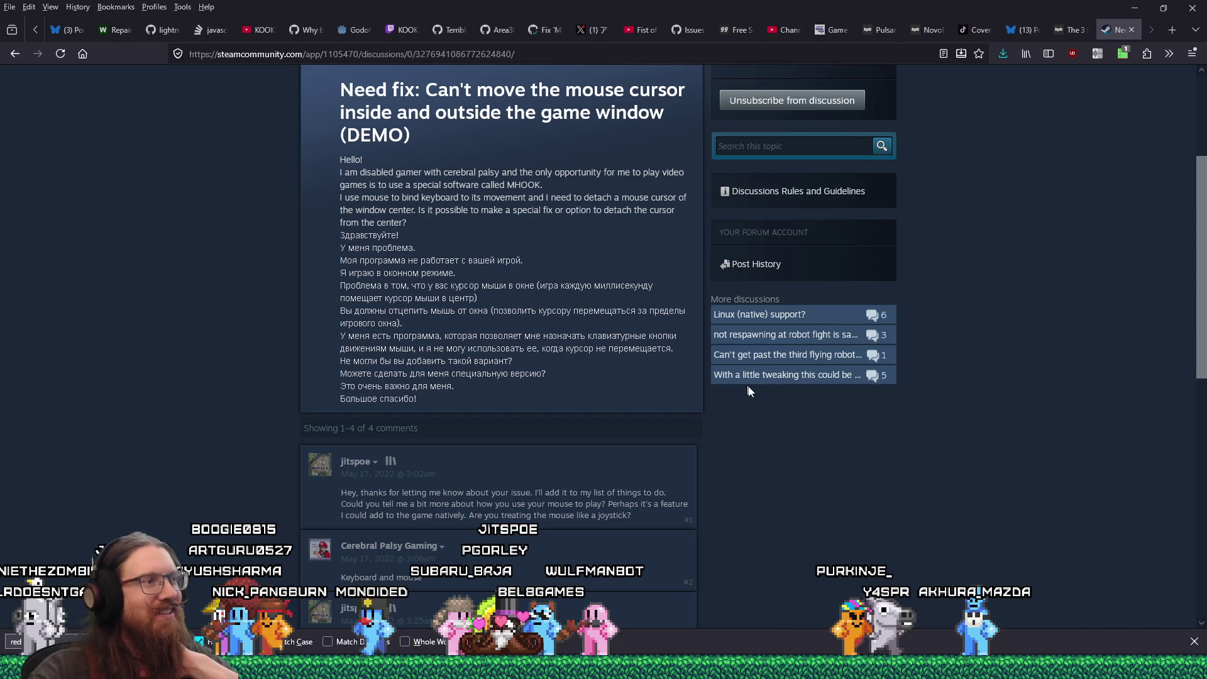
scroll(880, 459, "down", 5)
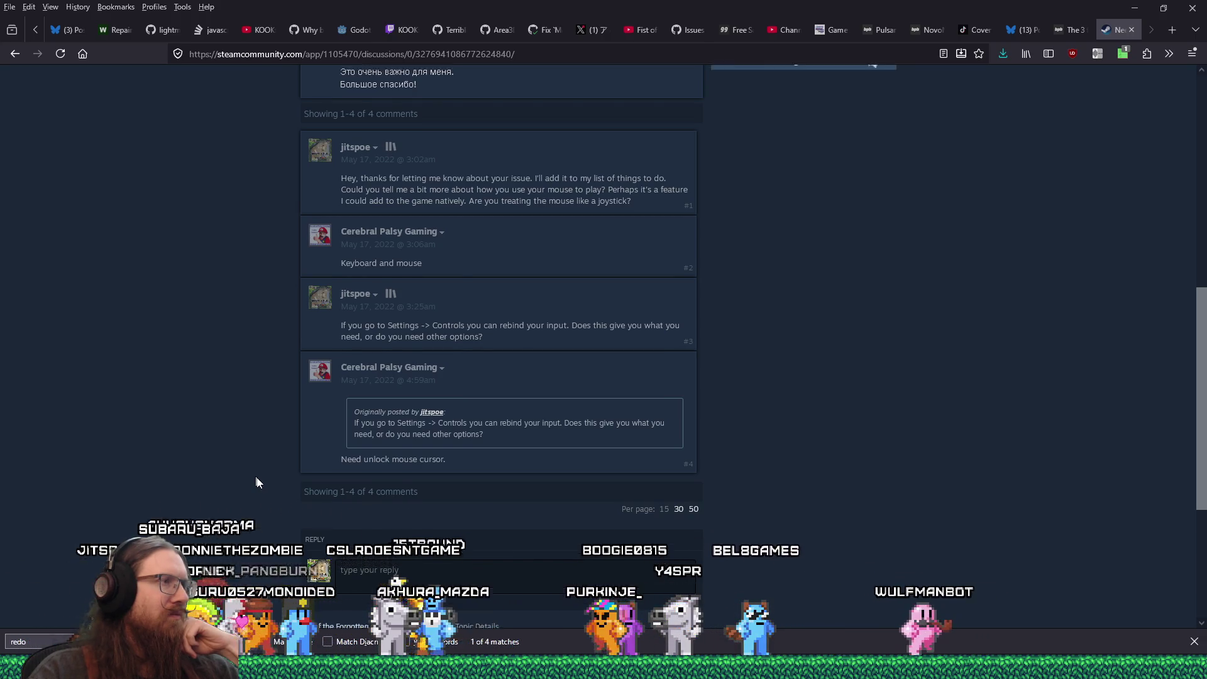
scroll(256, 482, "up", 4)
scroll(256, 483, "up", 2)
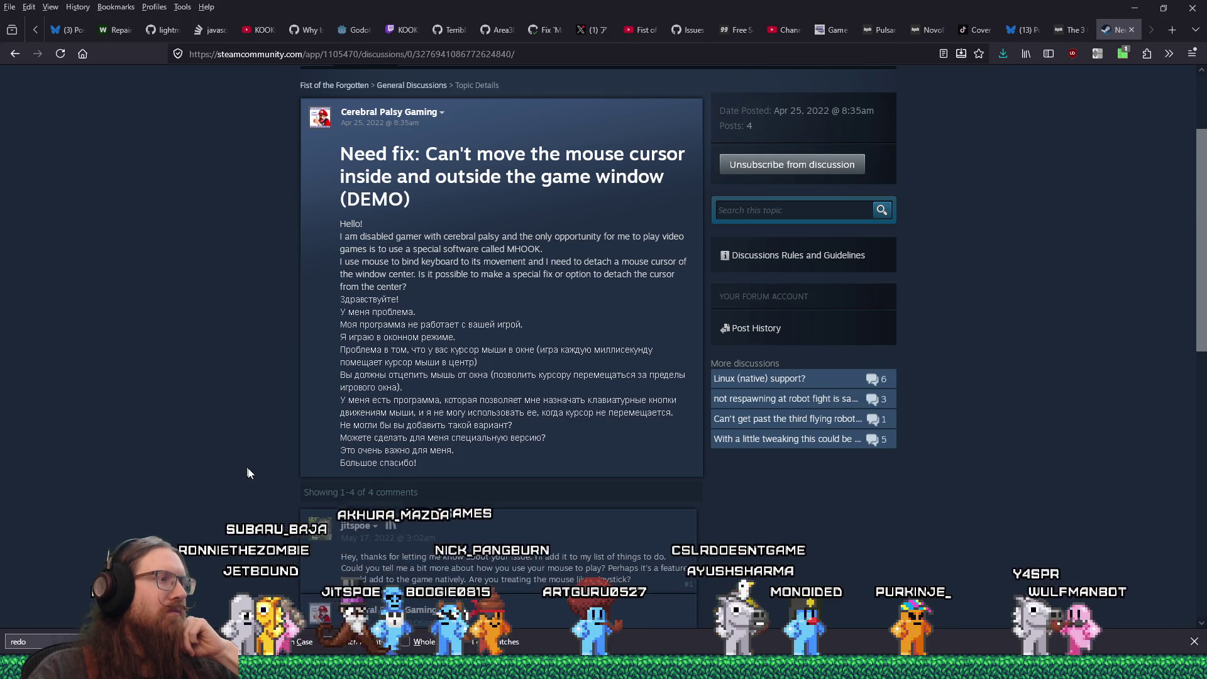
scroll(249, 473, "down", 3)
scroll(248, 472, "down", 5)
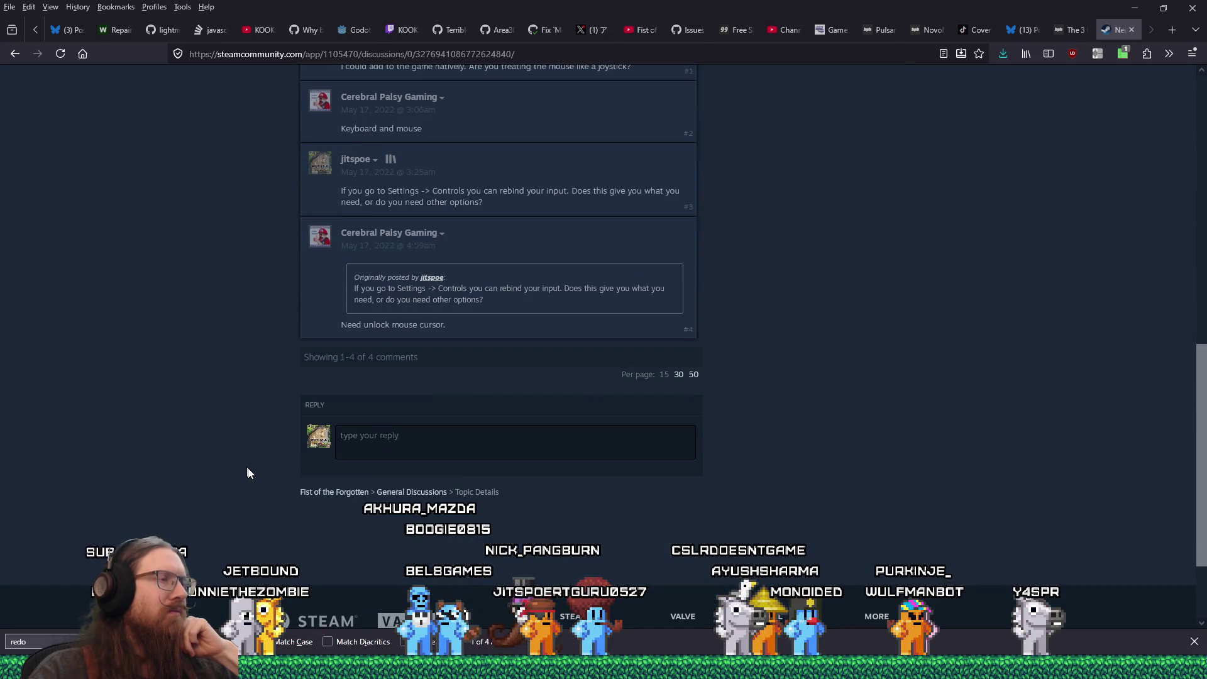
scroll(249, 472, "up", 10)
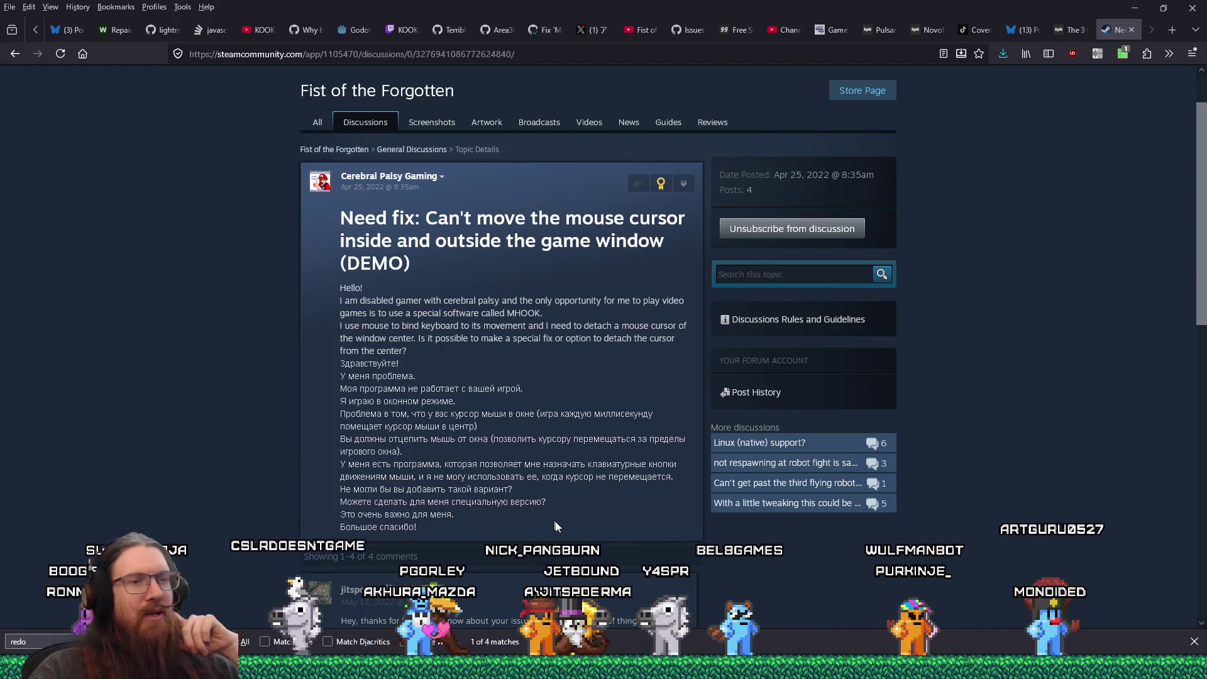
Switch back to the Godot editor.
key("alt+Tab")
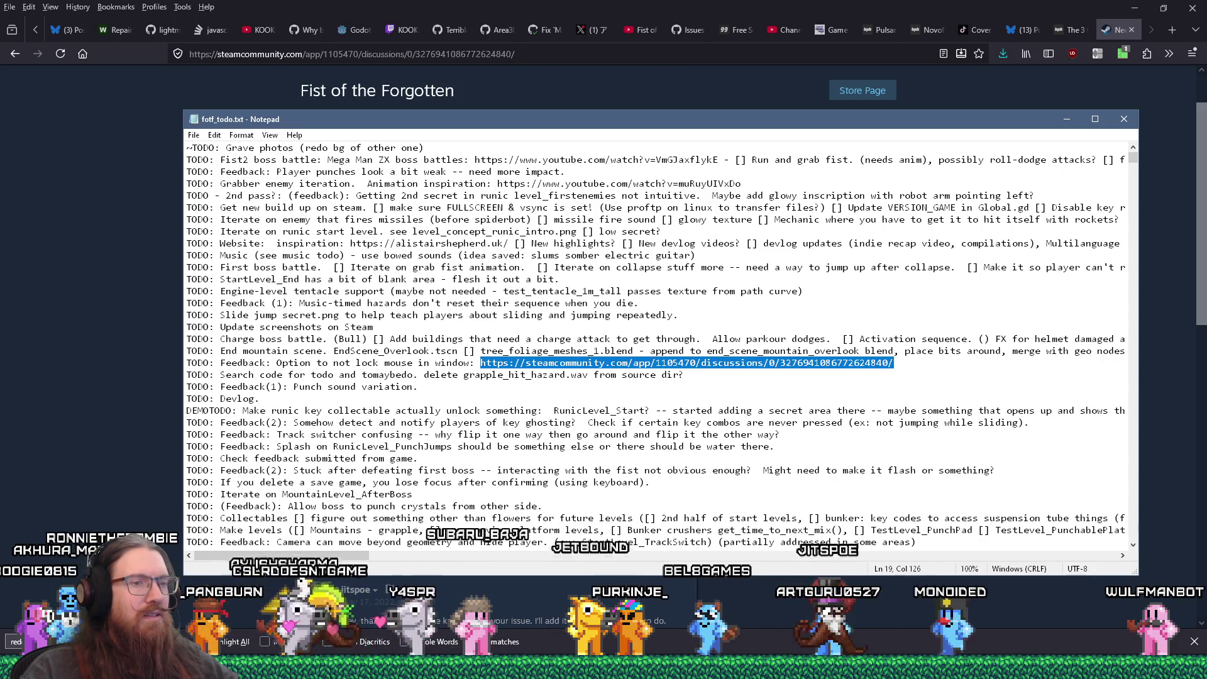
mouse_move(951, 668)
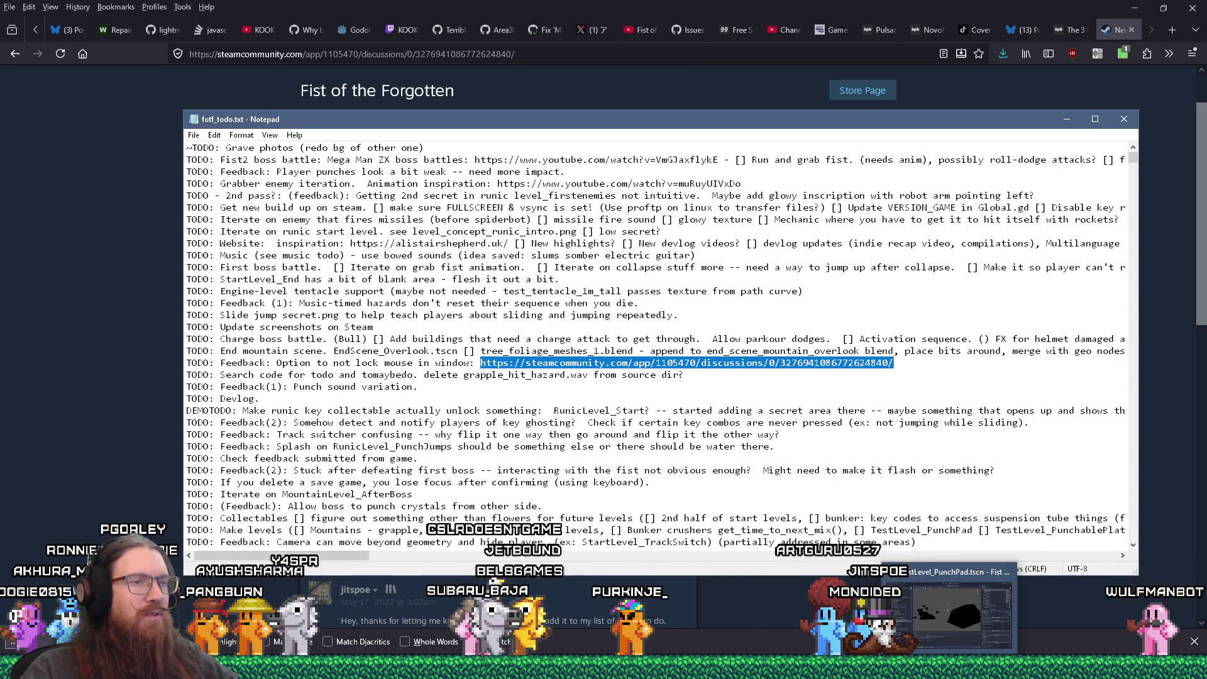
left_click(939, 604)
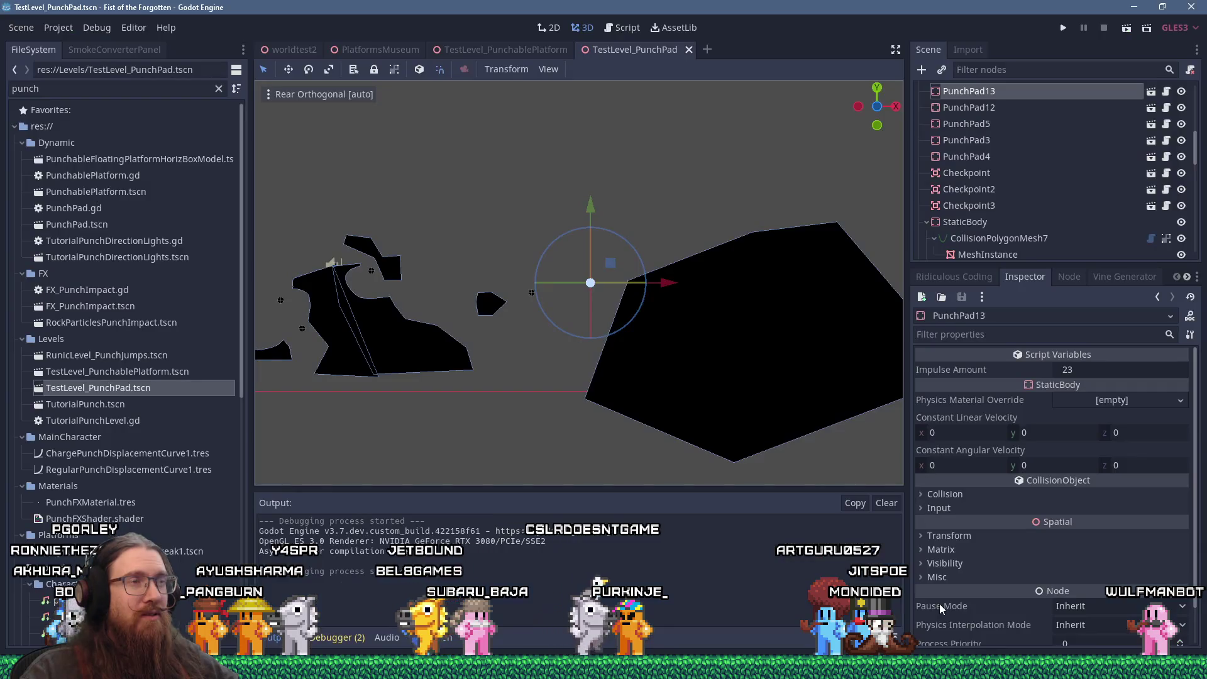
In the Script workspace, search all project files for 'captured'.
left_click(621, 28)
left_click(300, 69)
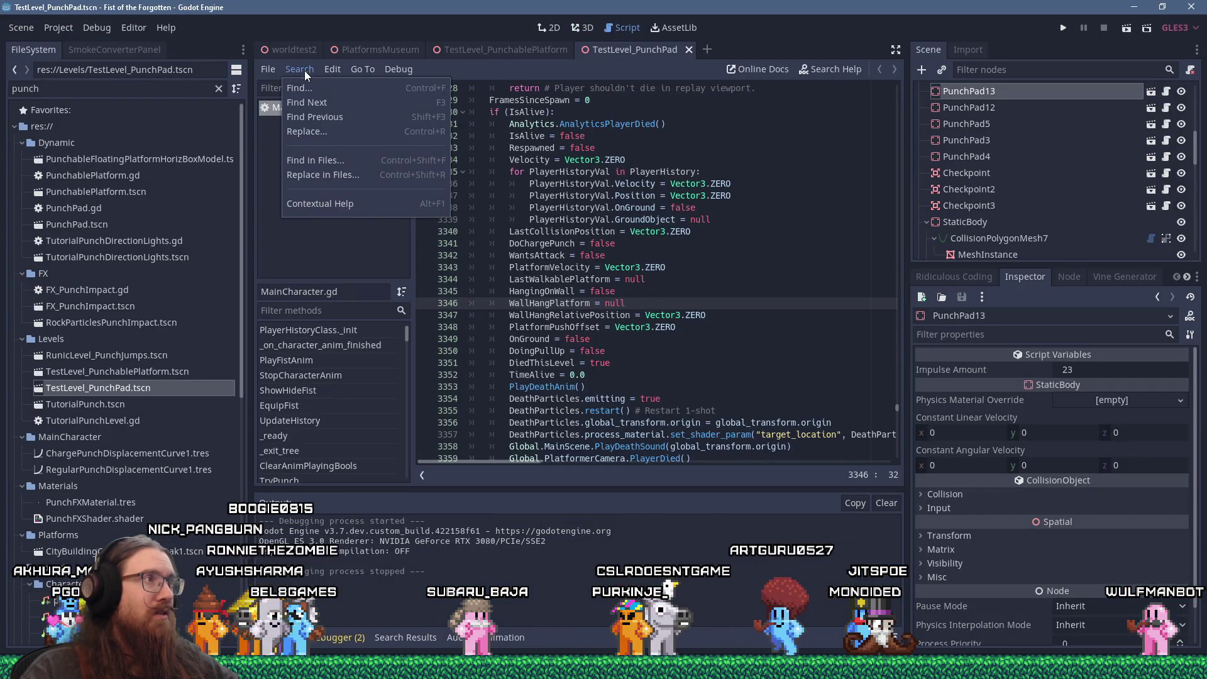
left_click(330, 159)
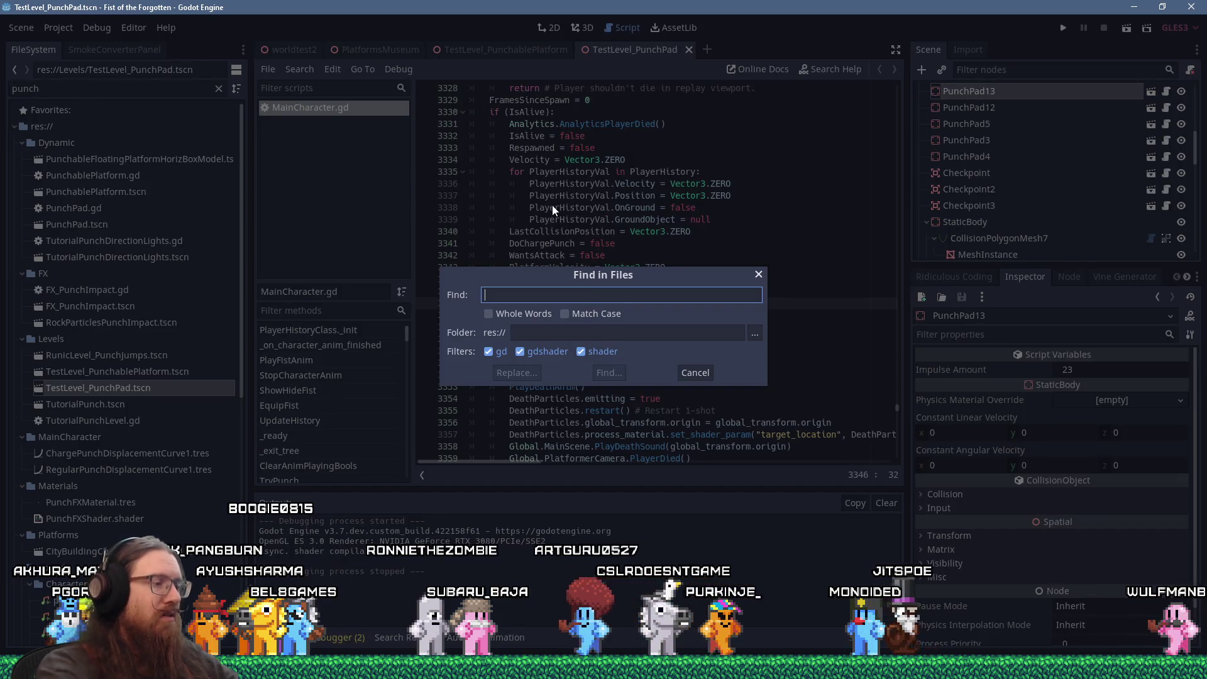
type("captured")
key("Return")
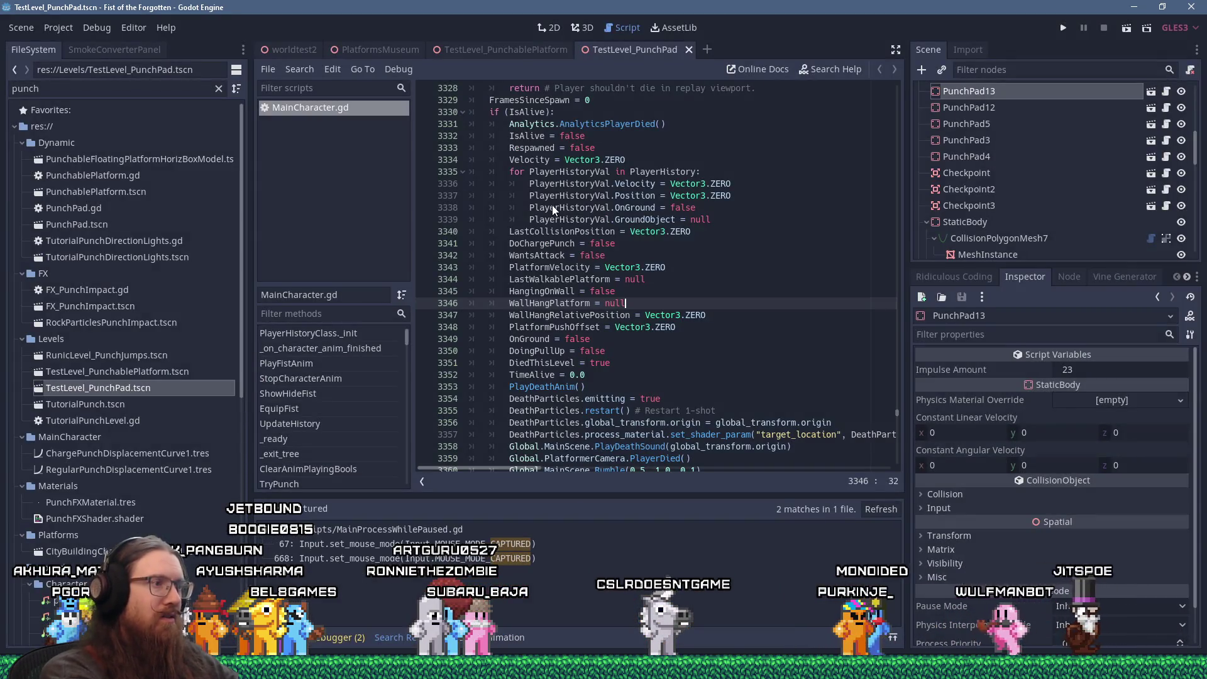
Open the first match in MainProcessWhilePaused.gd and view the Input class documentation.
left_click(352, 544)
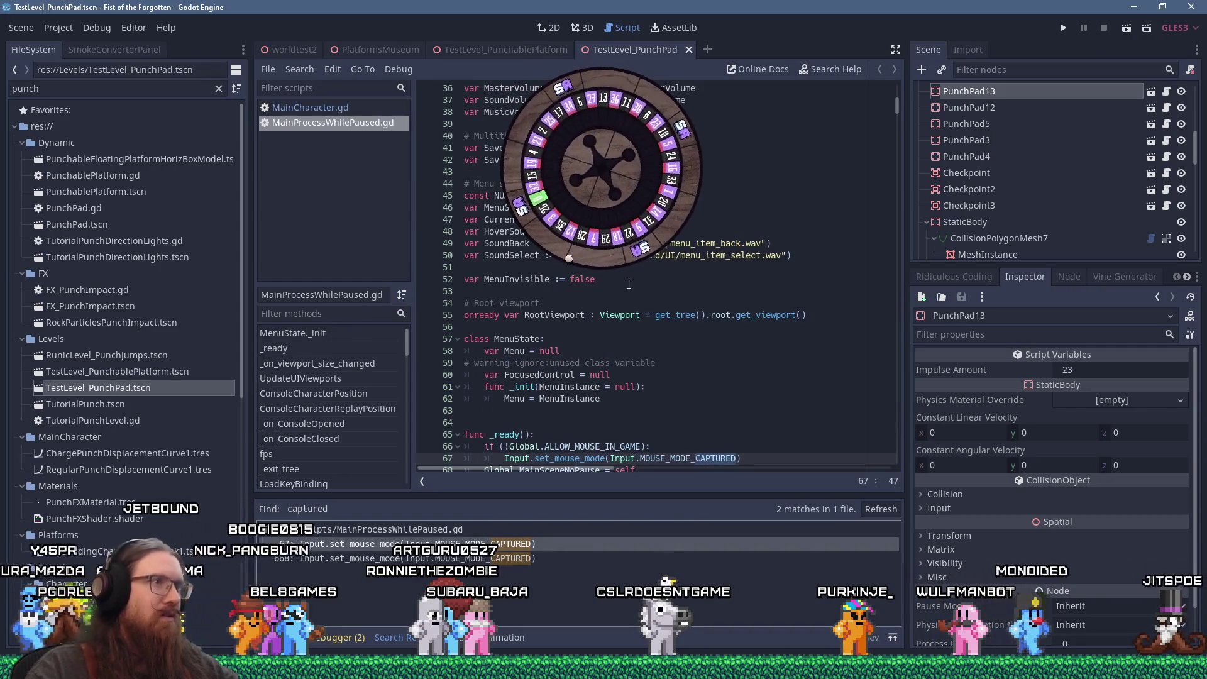
scroll(701, 315, "down", 3)
left_click(700, 305)
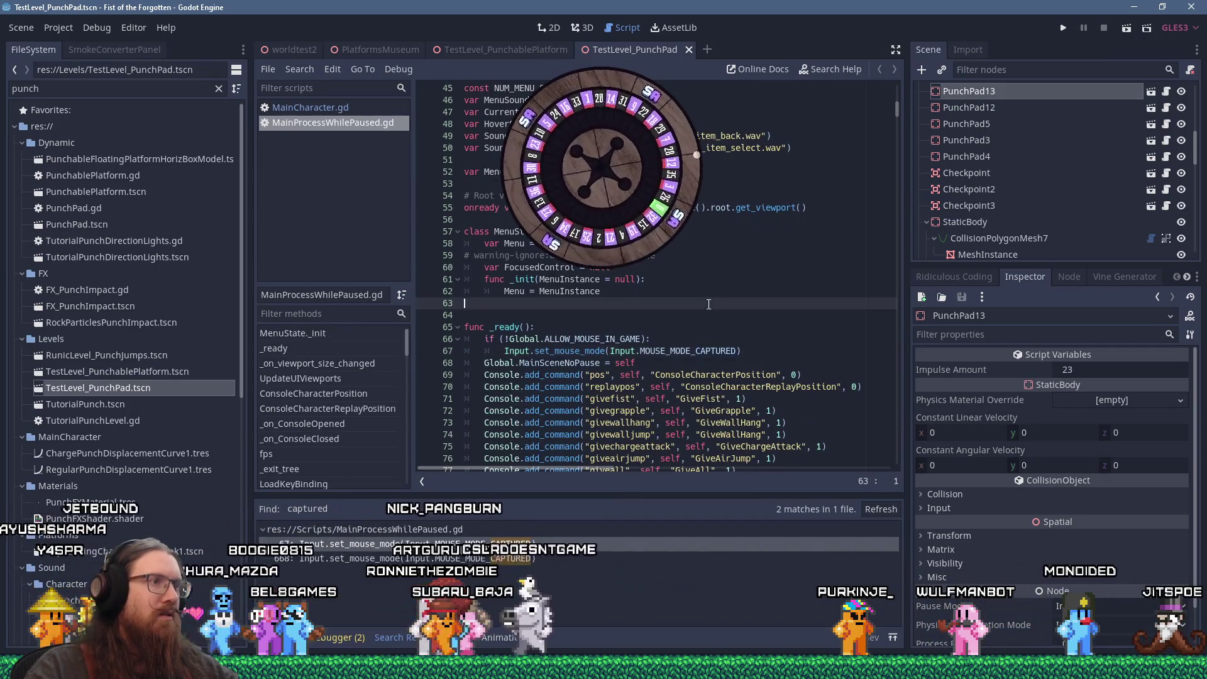
left_click(692, 352, "ctrl")
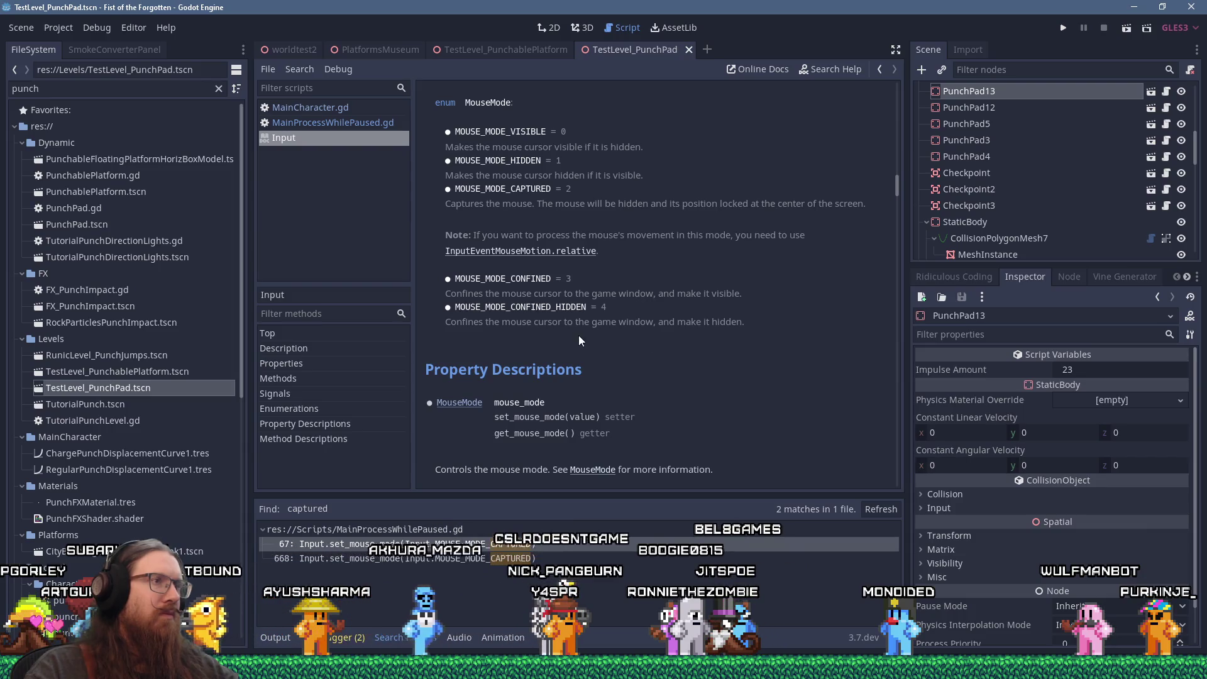
Select MOUSE_MODE_CONFINED_HIDDEN in the docs, then jump to the line-67 'captured' match.
double_click(555, 309)
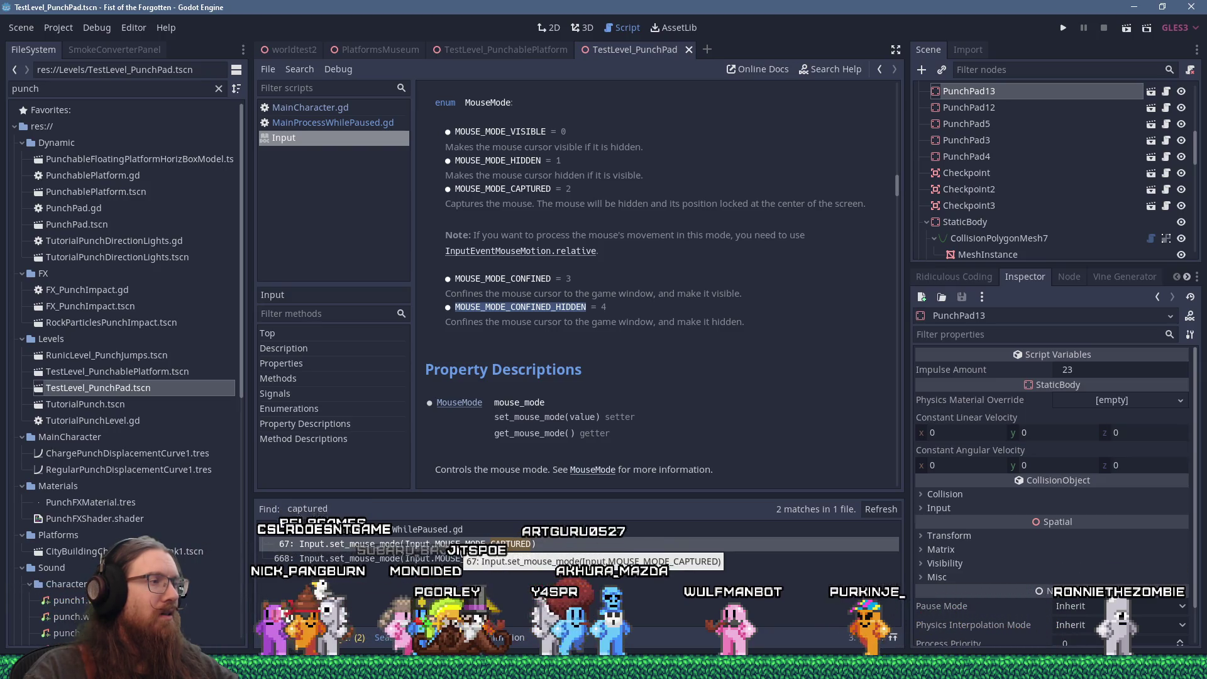
left_click(459, 552)
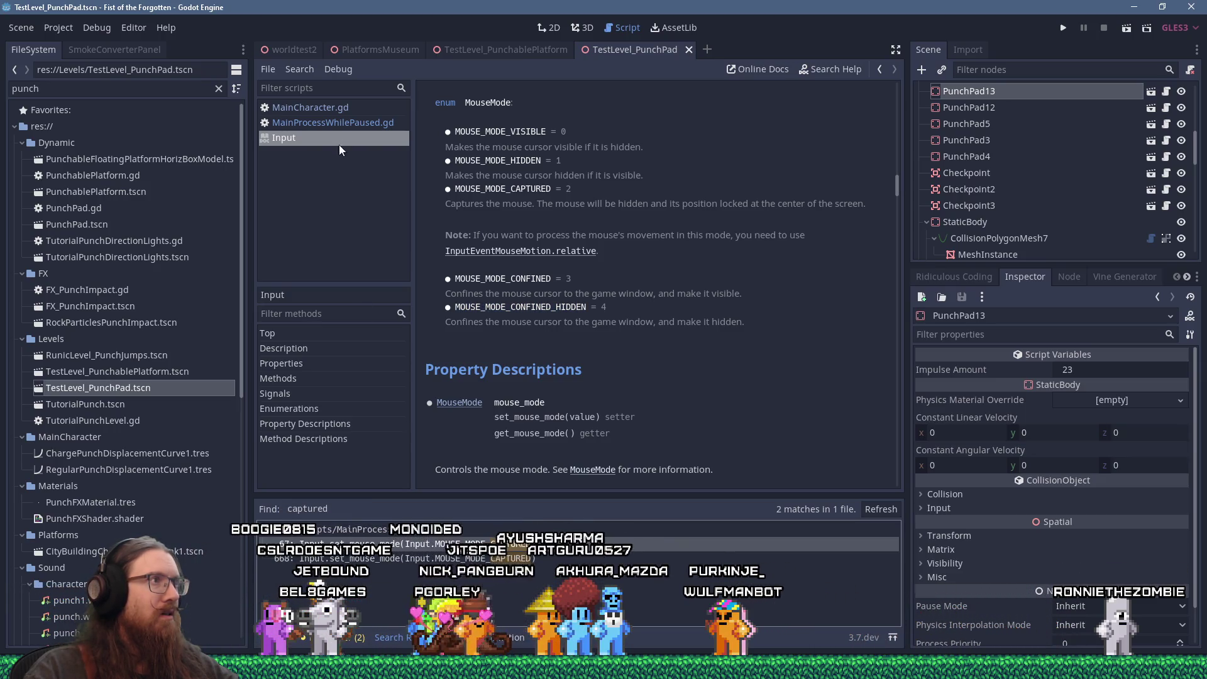
left_click(397, 560)
left_click(425, 545)
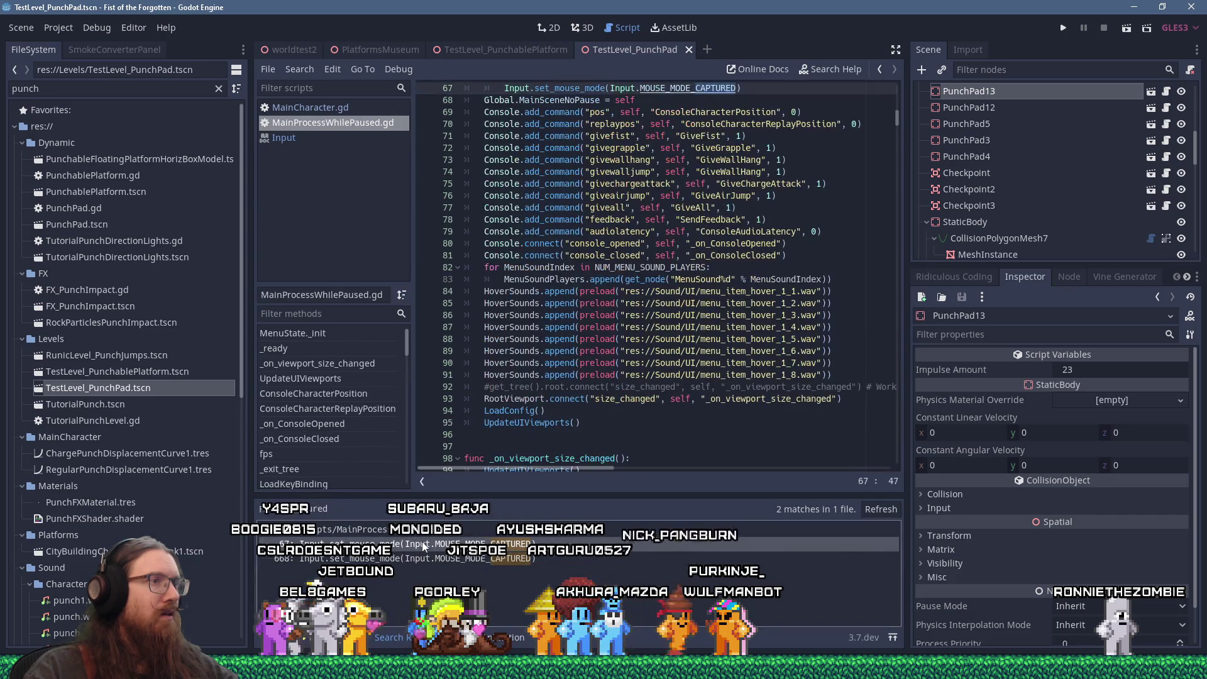
Inspect where ALLOW_MOUSE_IN_GAME is defined in Global.gd, then return to line 67.
scroll(586, 322, "up", 4)
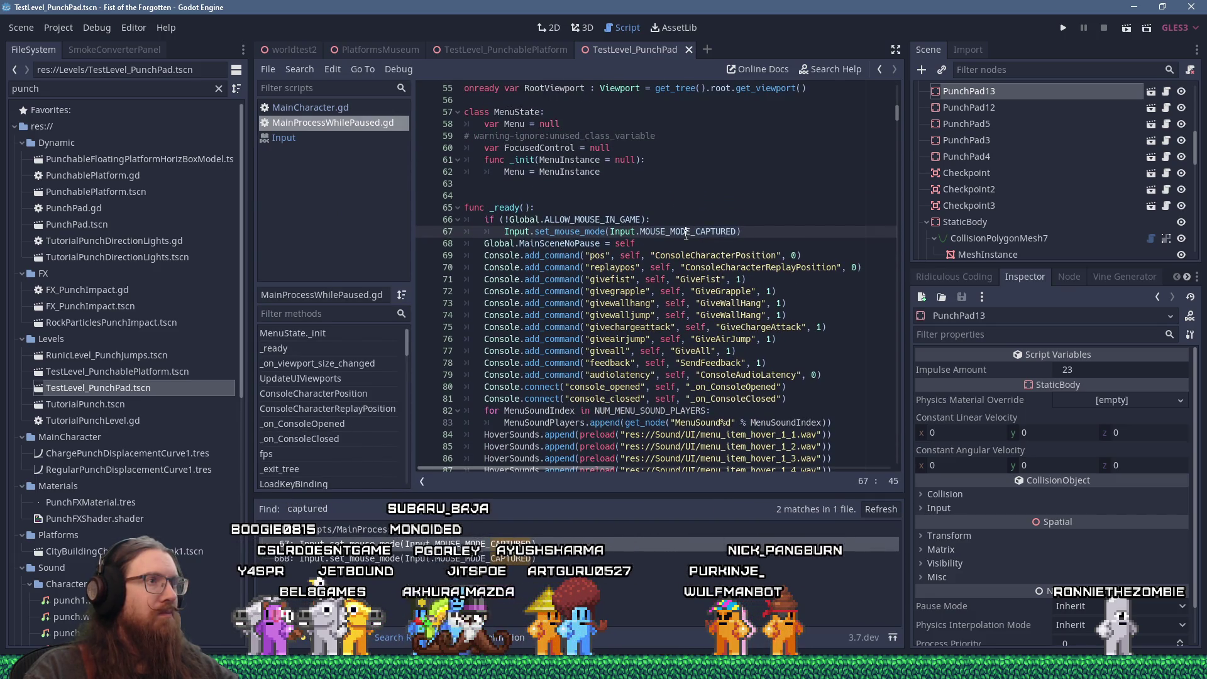
left_click(596, 219)
left_click(596, 219, "ctrl")
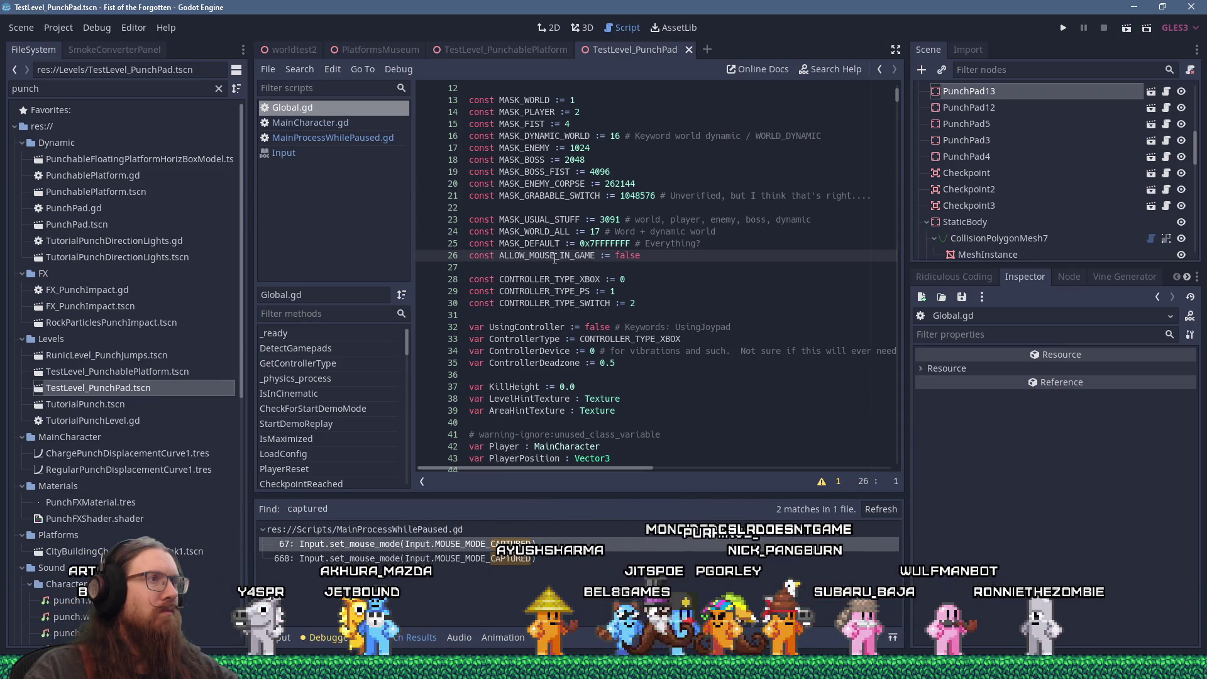
key("alt+Left")
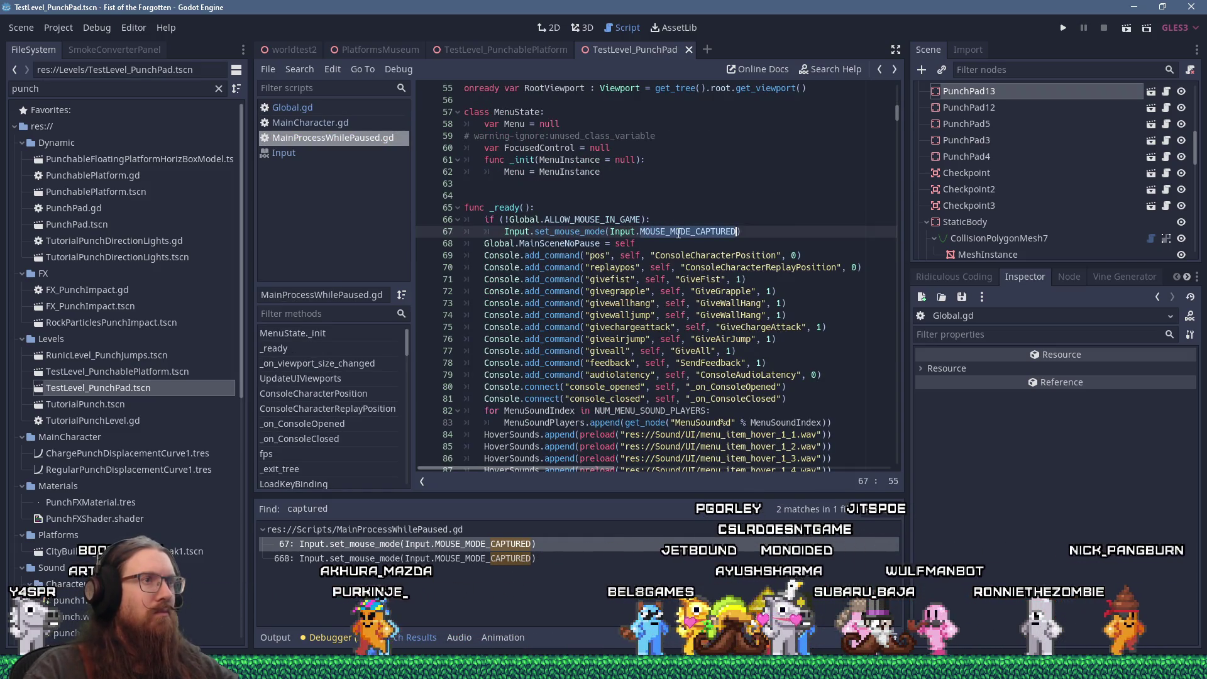
Replace MOUSE_MODE_CAPTURED with MOUSE_MODE_CONFINED_HIDDEN on lines 67 and 668, then run the game.
right_click(679, 234)
left_click(710, 319)
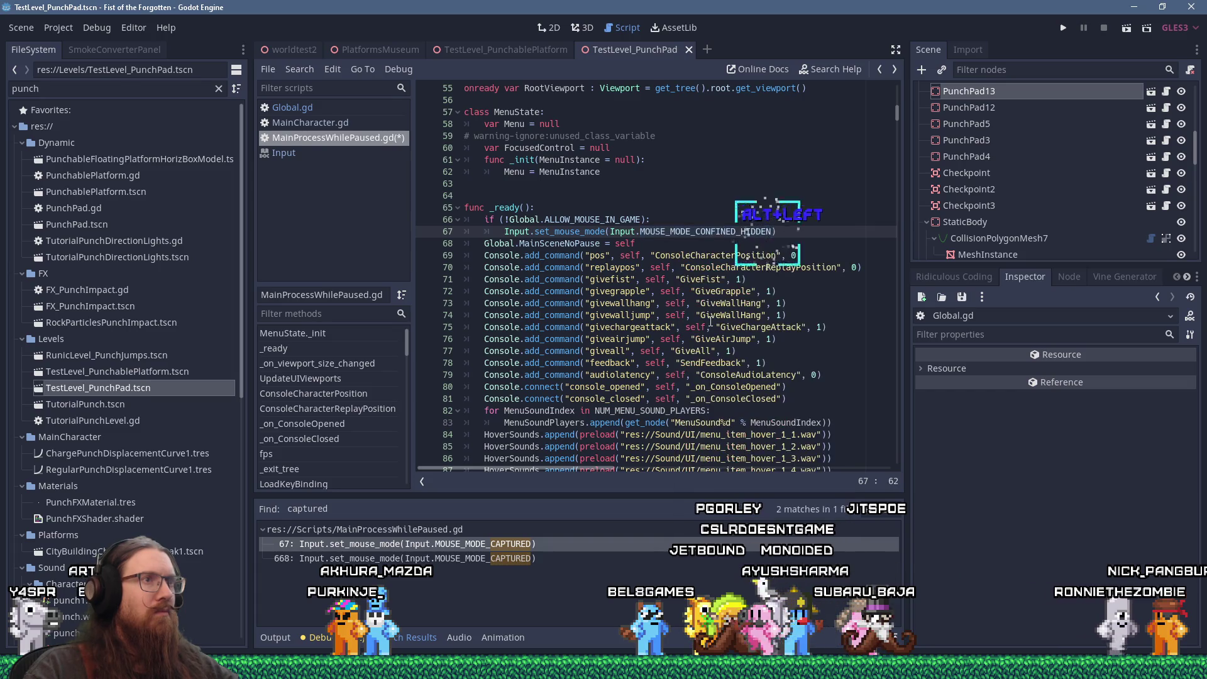
left_click(498, 558)
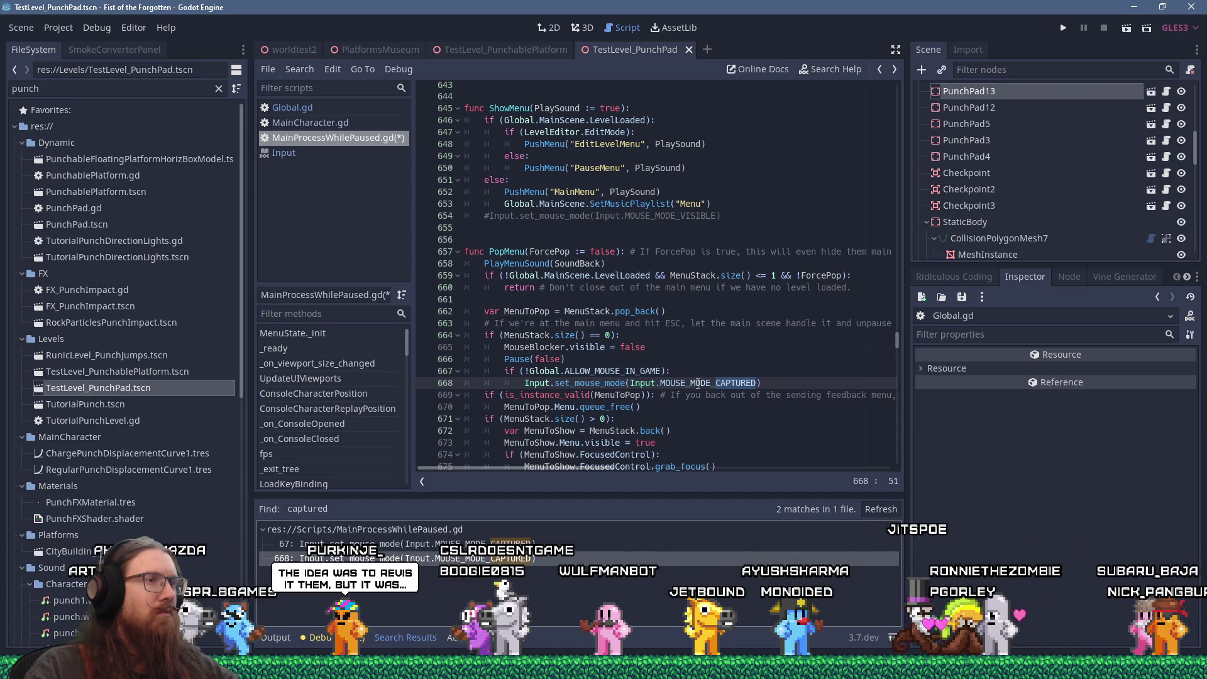
right_click(698, 385)
left_click(714, 453)
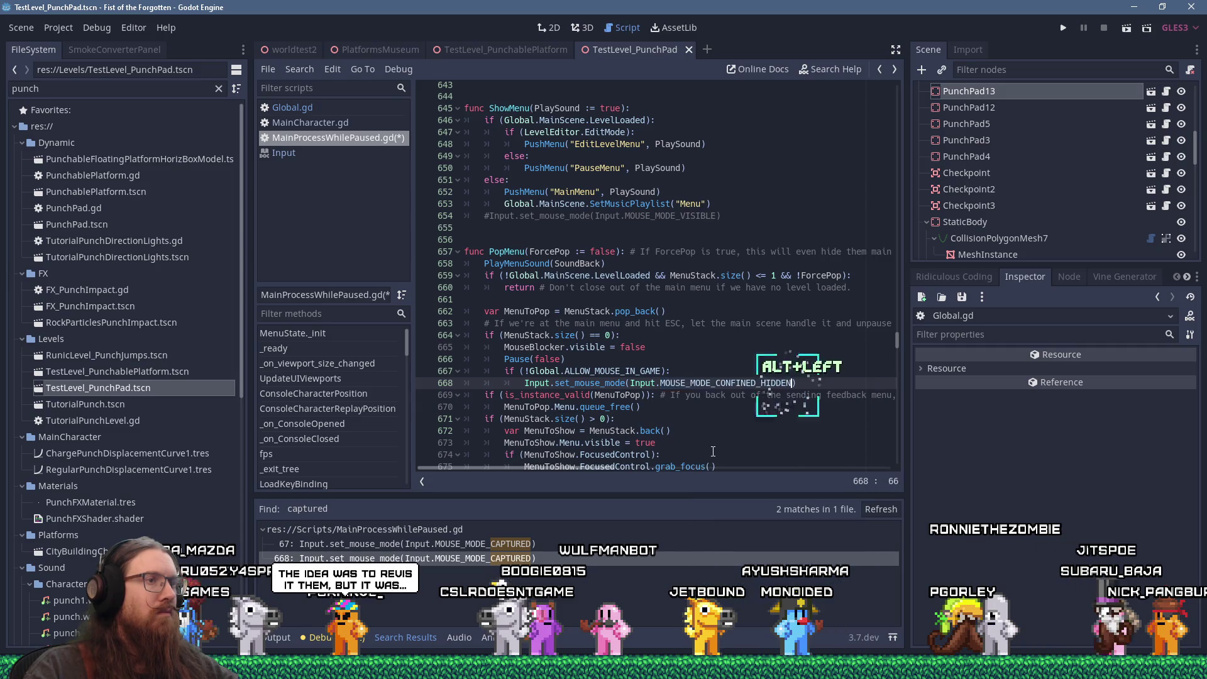
left_click(1065, 28)
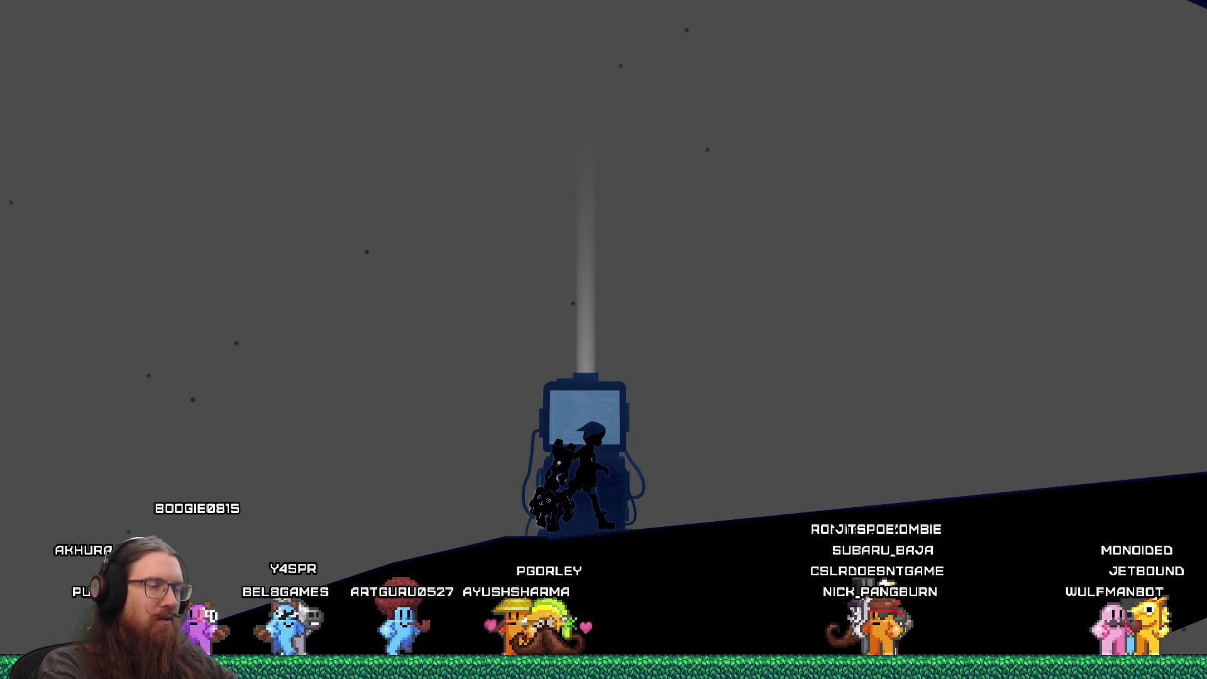
Walk the character right along the slope, opening and closing the pause menu.
key("Right")
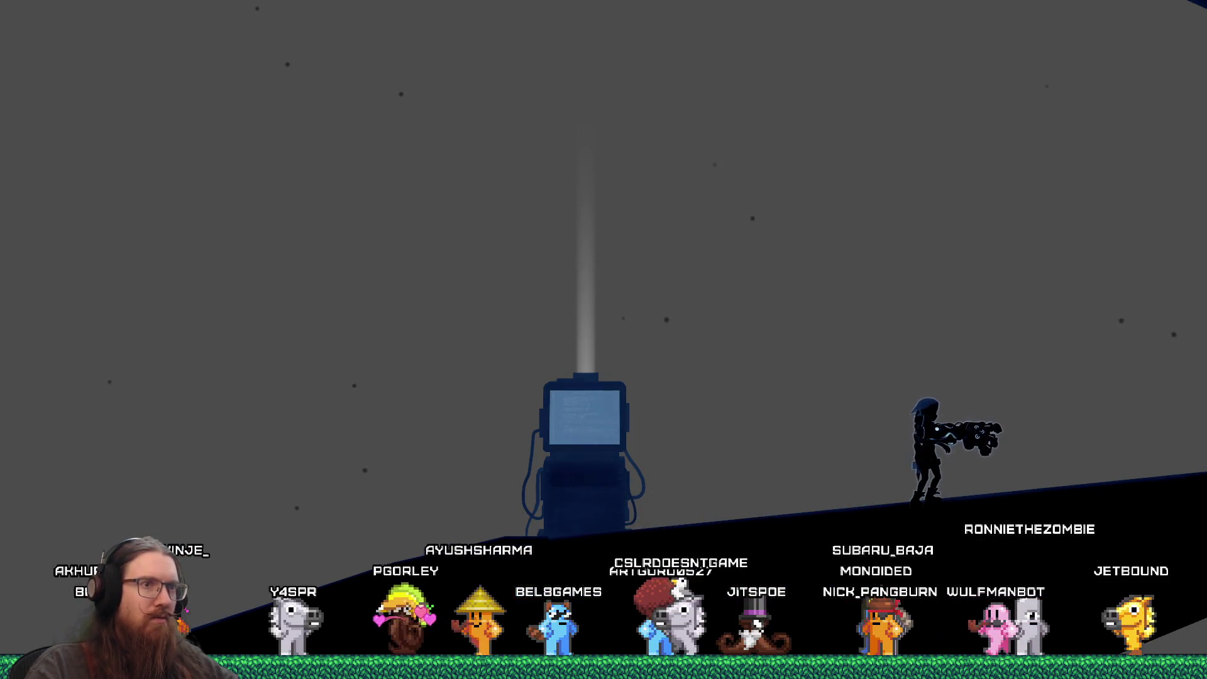
key("Escape")
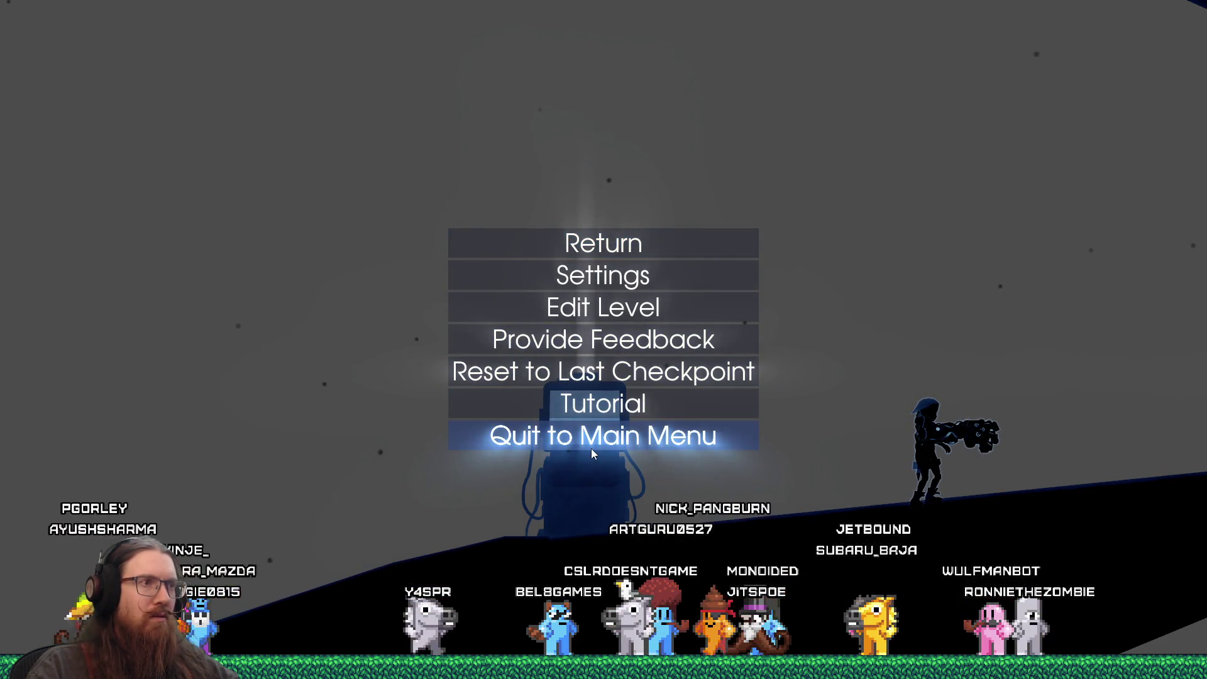
key("Escape")
Quit the game by running quit in the development console.
key("grave")
type("qu")
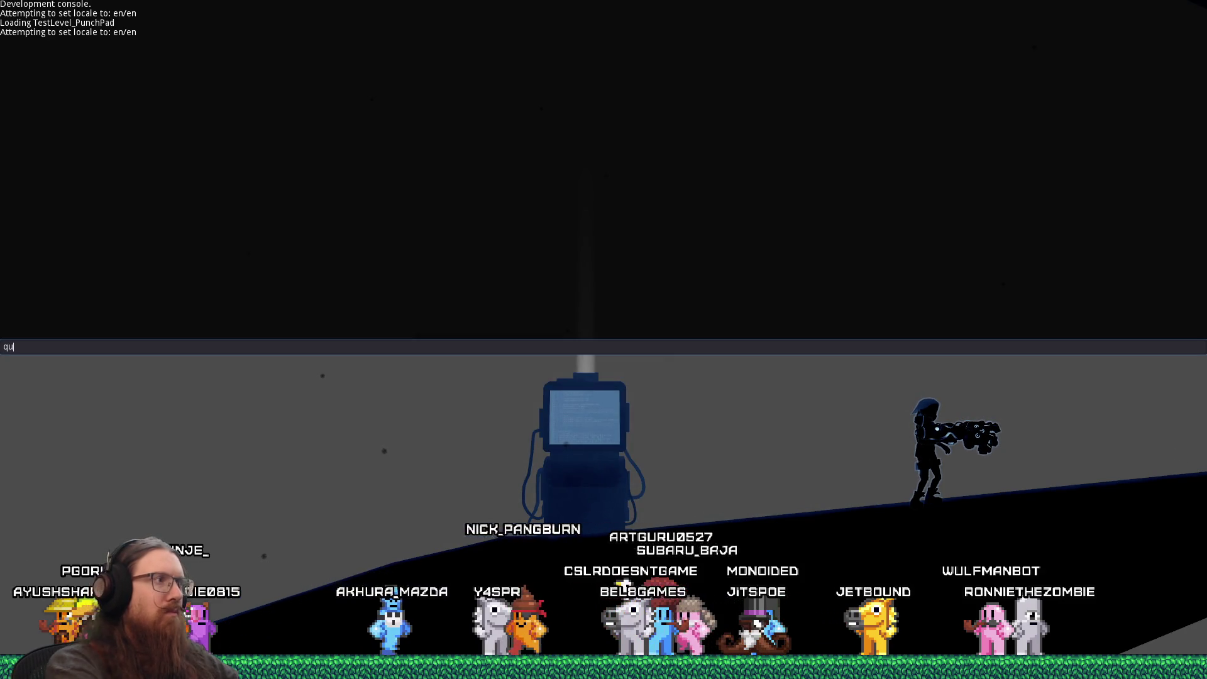
type("it")
key("Return")
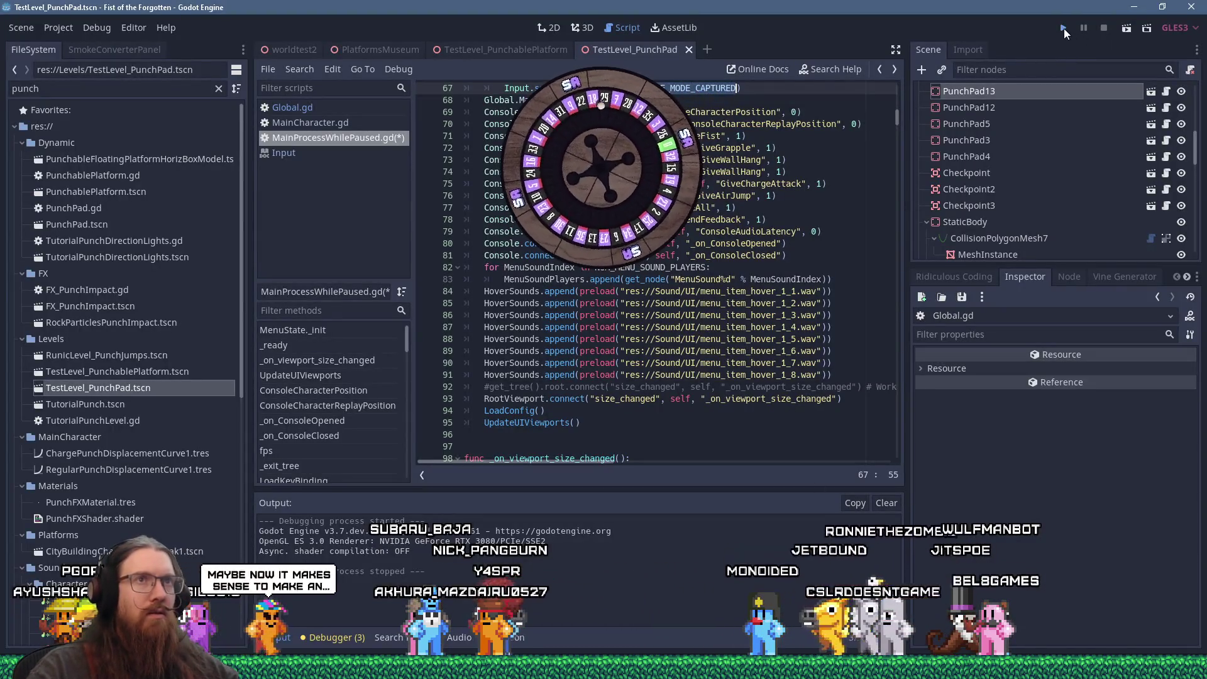
Relaunch the game, reset to the last checkpoint, and resume play.
left_click(1064, 28)
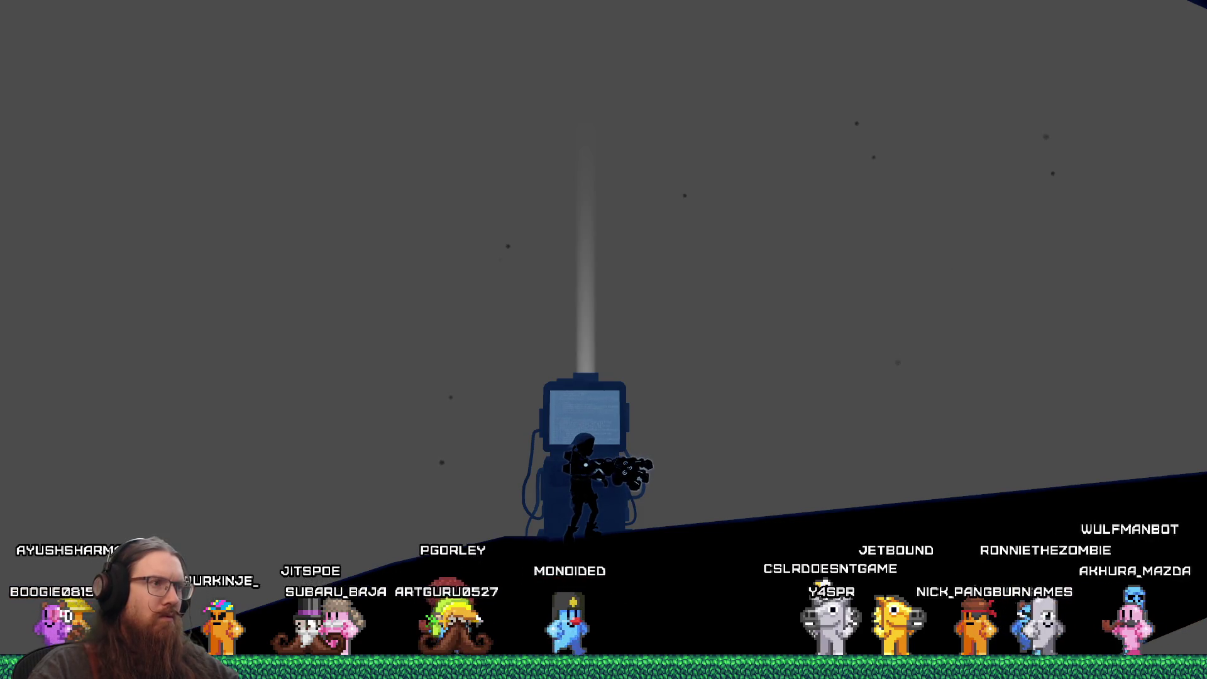
key("Escape")
left_click(425, 369)
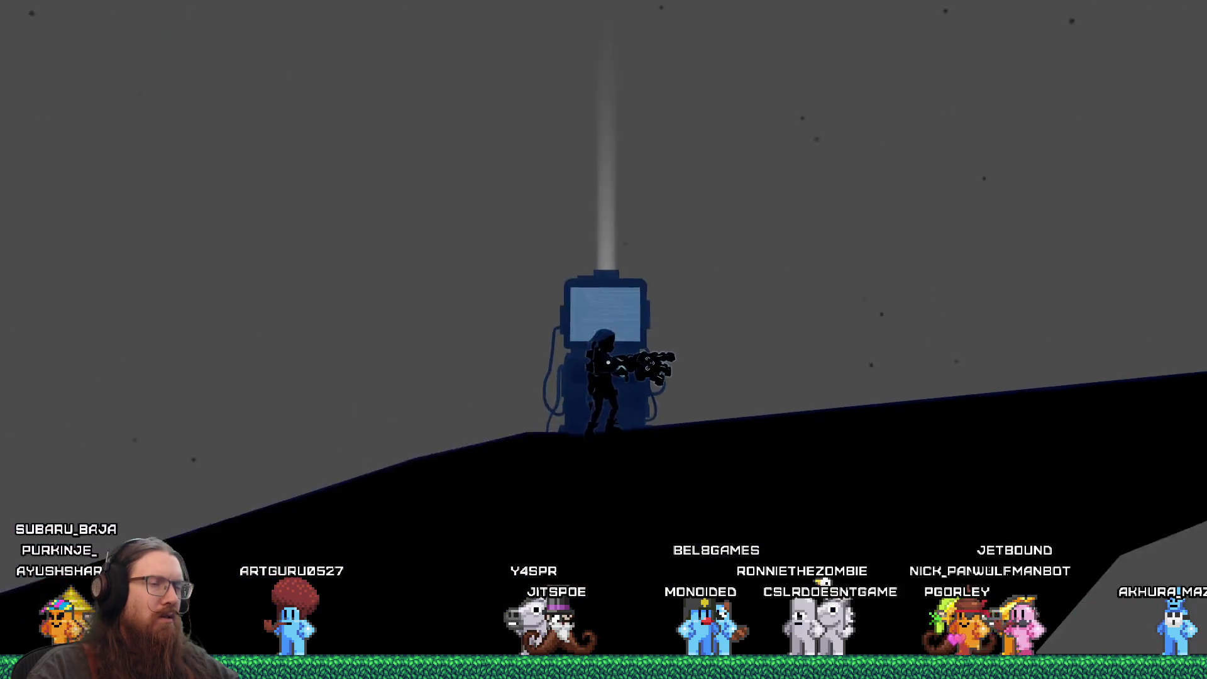
key("Escape")
left_click(604, 243)
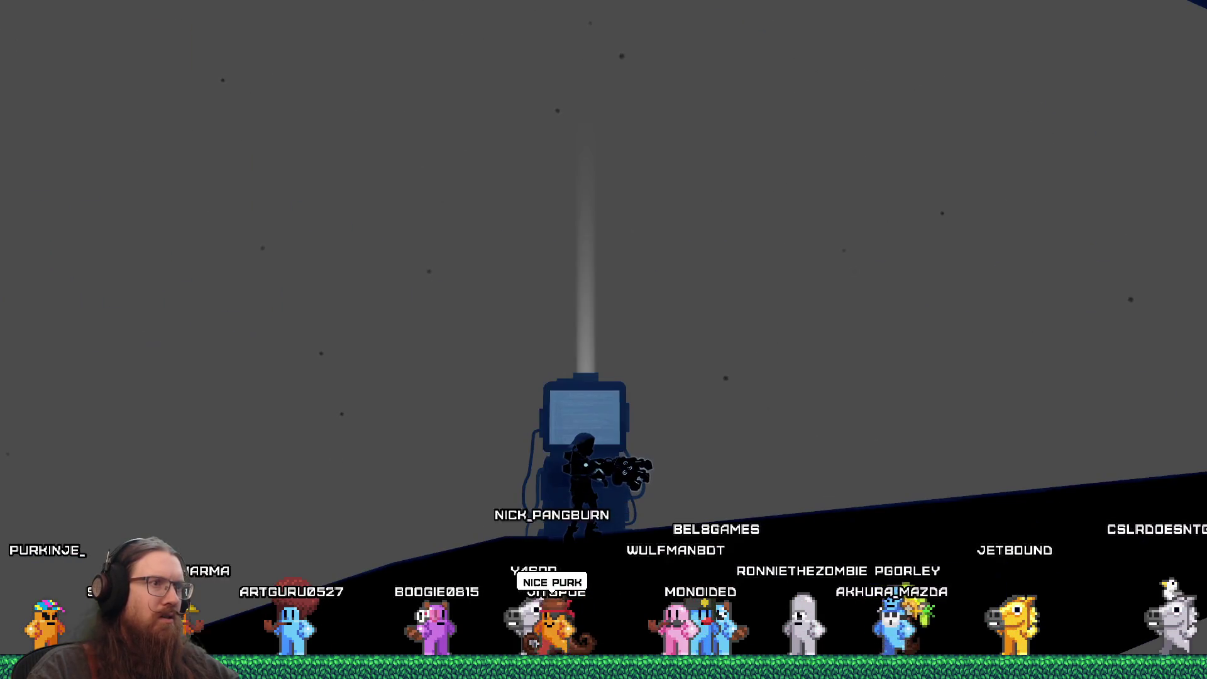
Quit to the main menu and exit the game.
key("Escape")
left_click(587, 434)
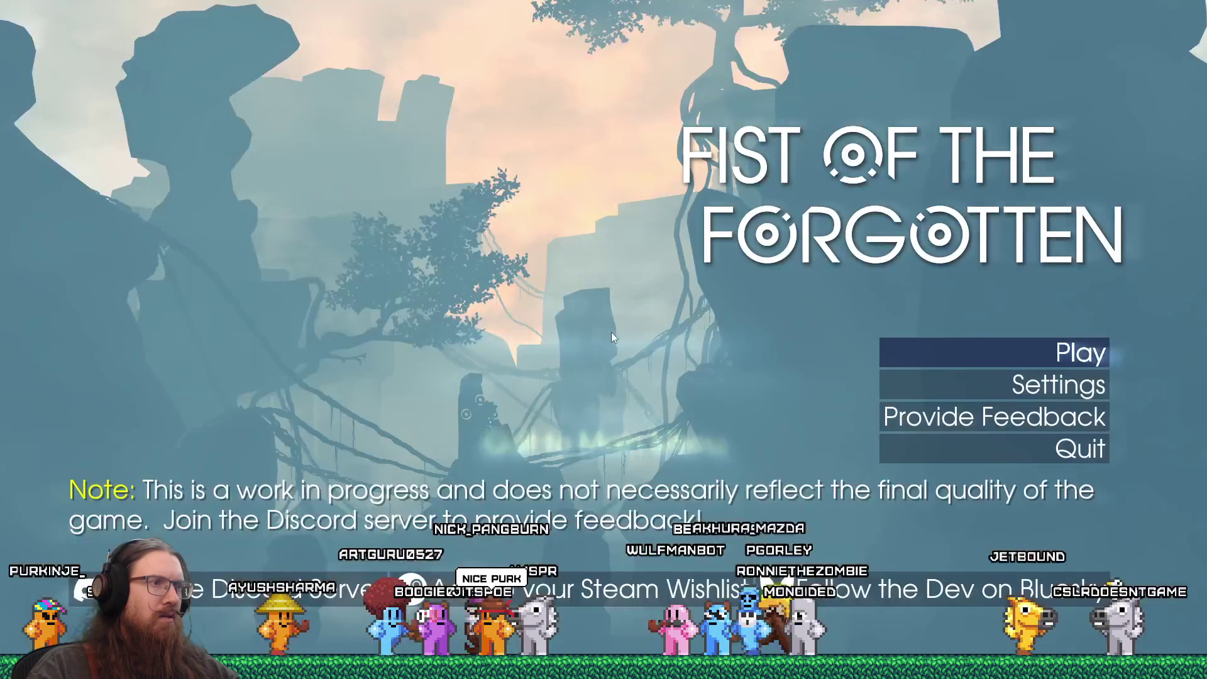
left_click(1028, 460)
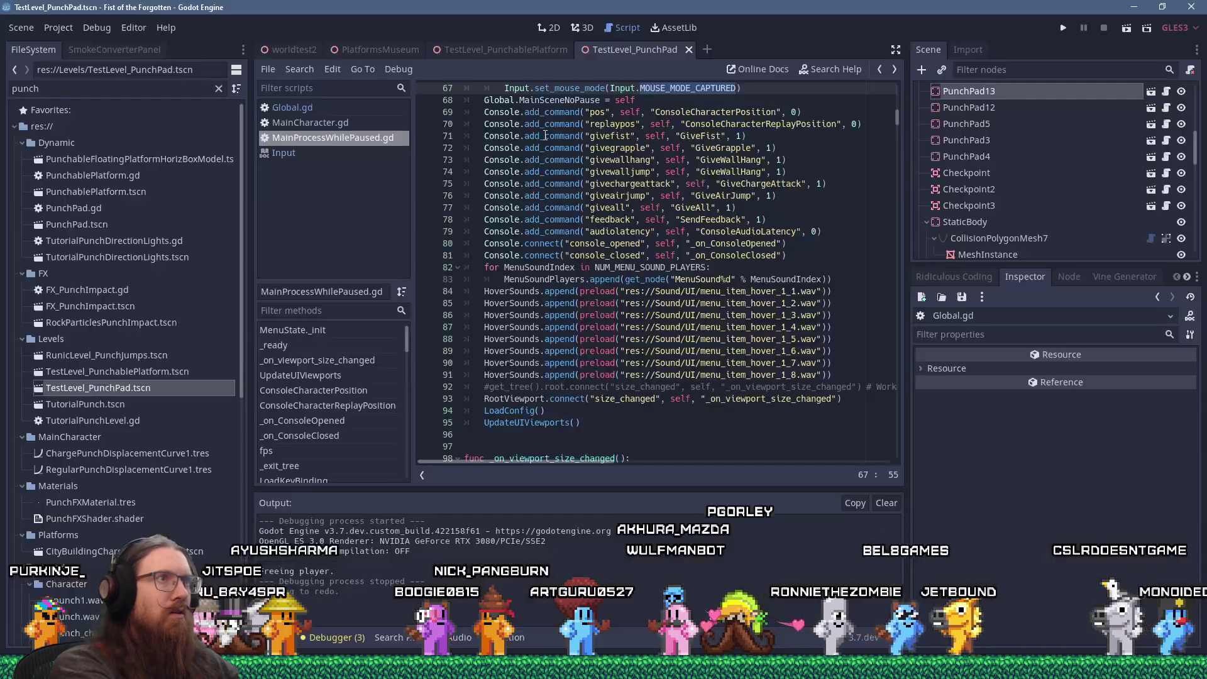
Redo the MOUSE_MODE_CONFINED_HIDDEN edits on lines 67 and 668 and relaunch the game.
left_click(752, 209)
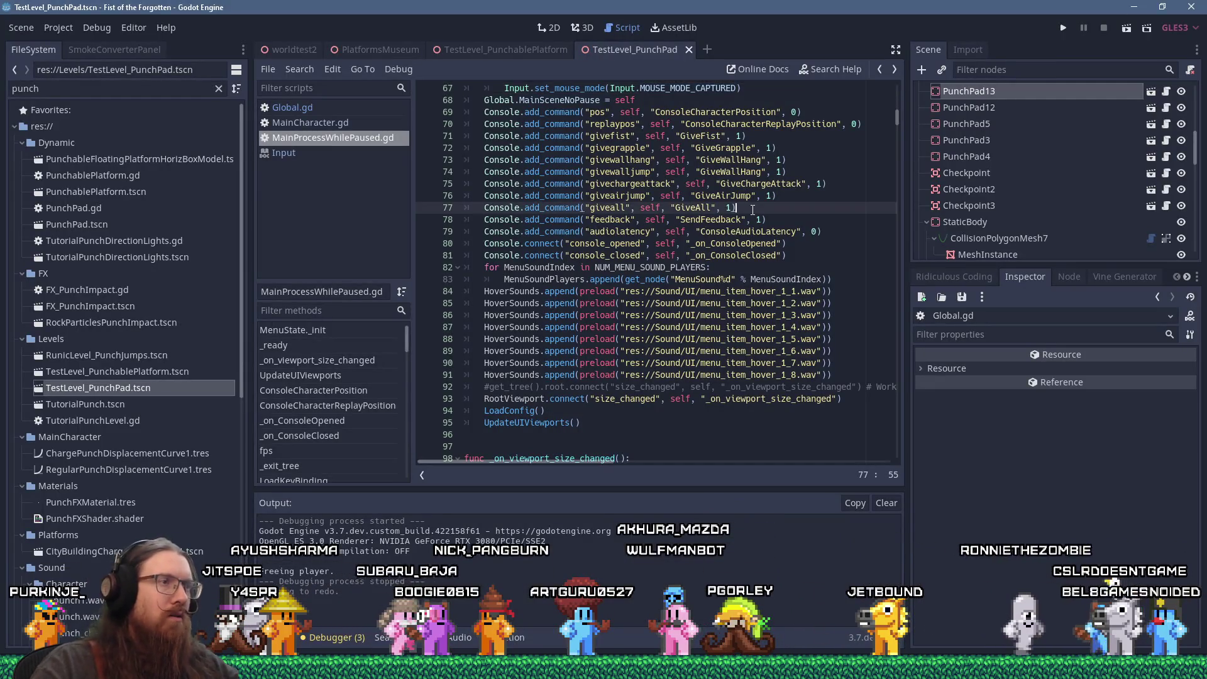
key("ctrl+z")
key("ctrl+shift+z")
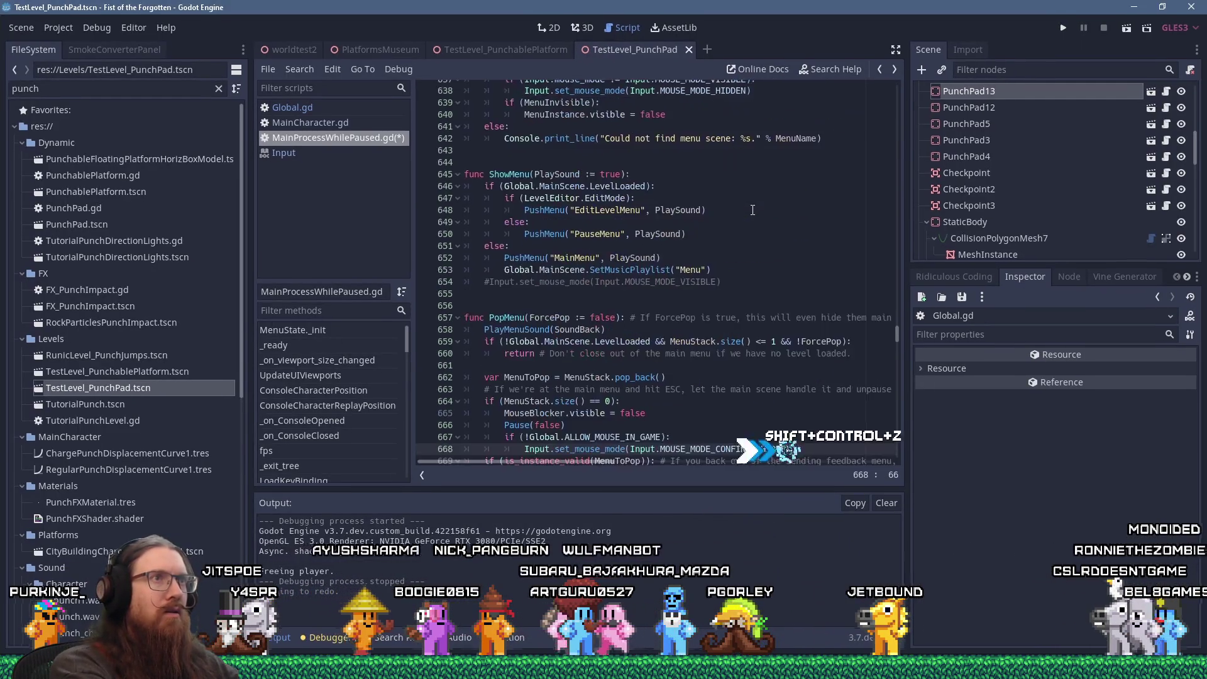
left_click(1061, 27)
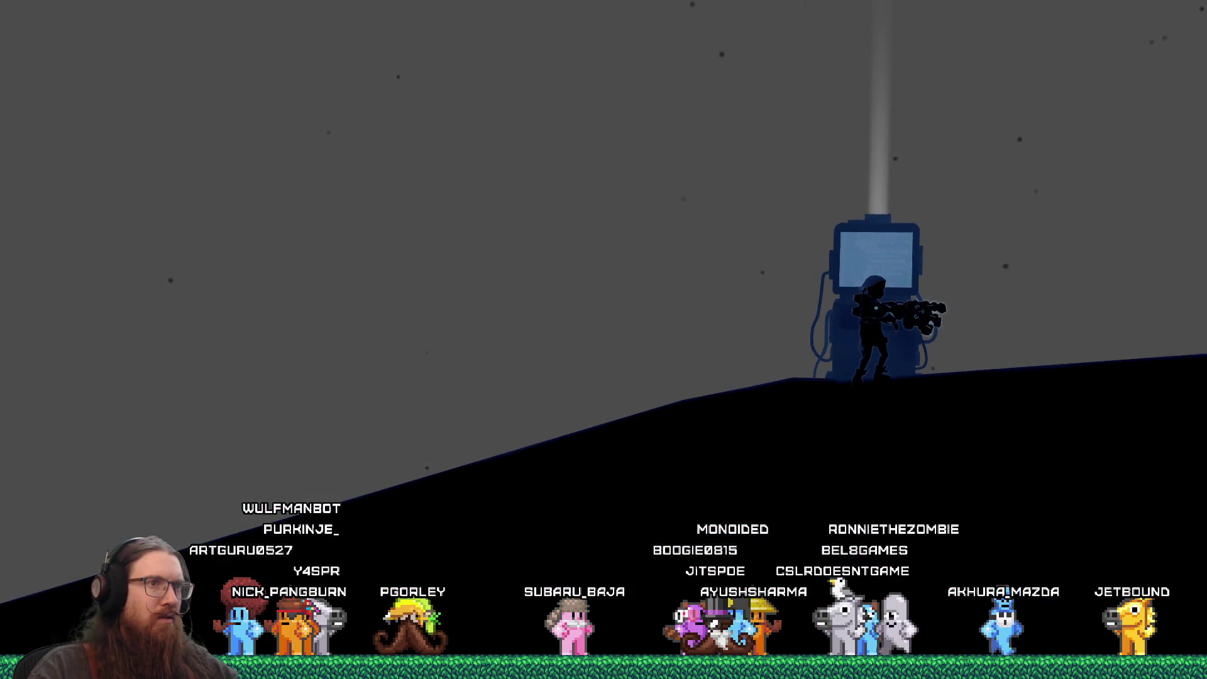
Browse the Settings > Controls bindings, including Move Left, then back out to the pause menu.
key("Escape")
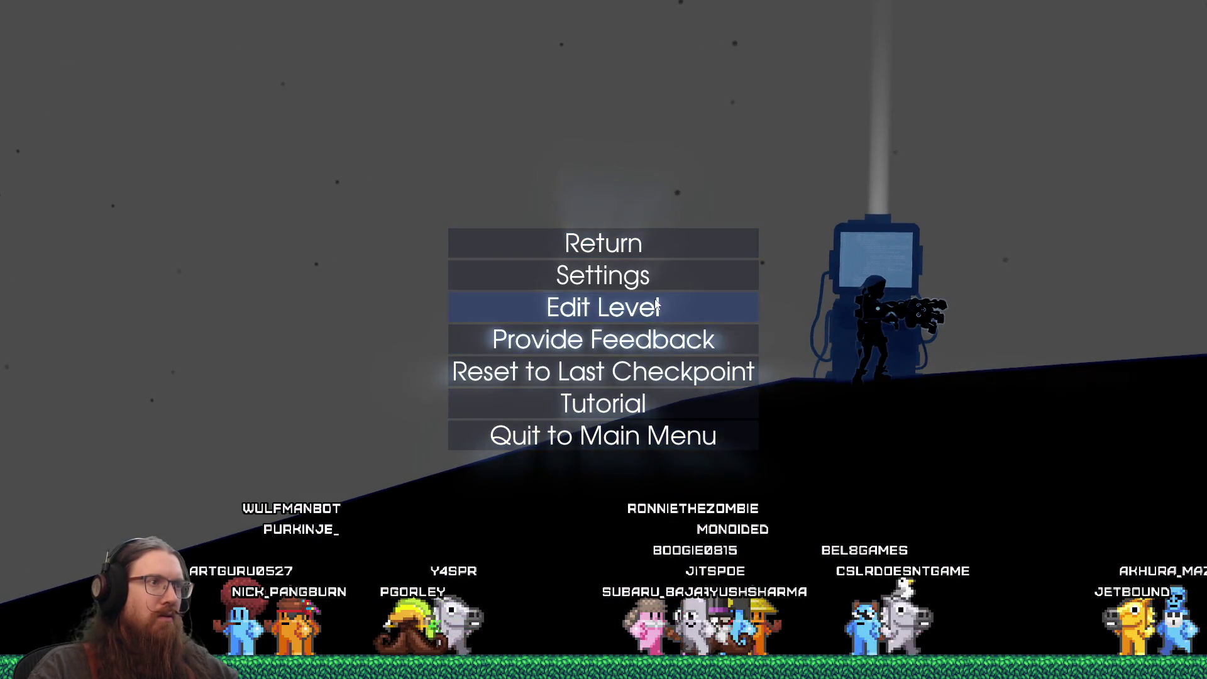
left_click(657, 286)
left_click(629, 339)
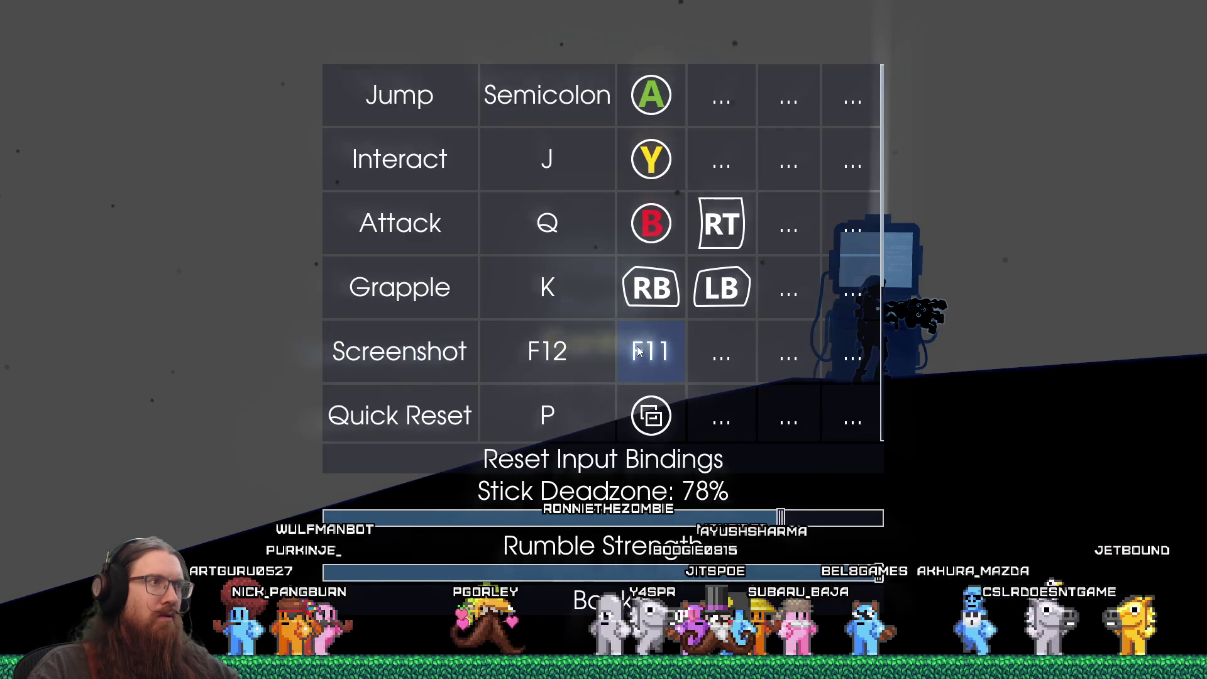
scroll(548, 297, "down", 4)
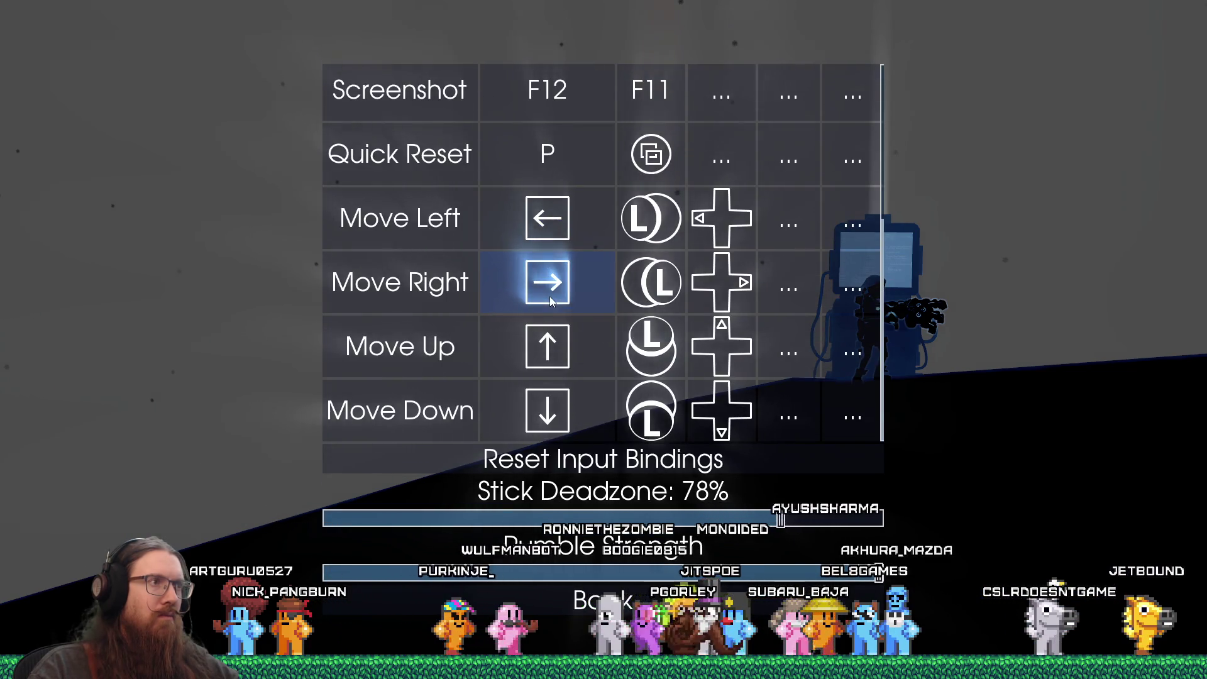
left_click(771, 225)
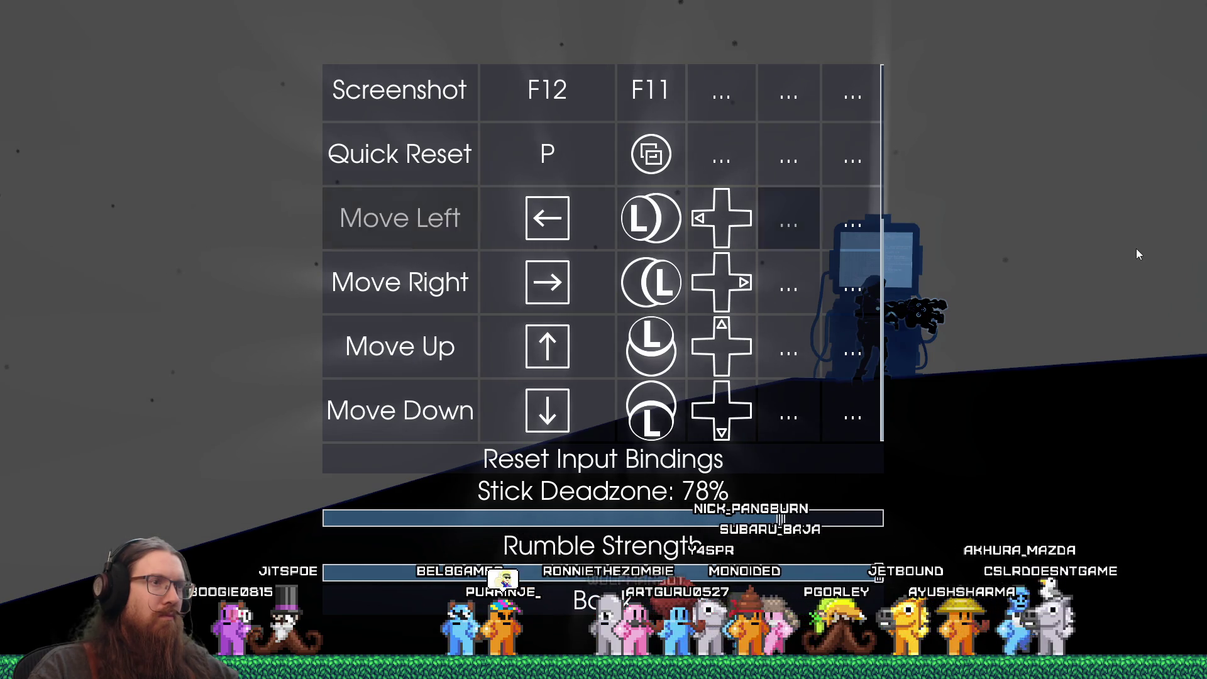
key("Escape")
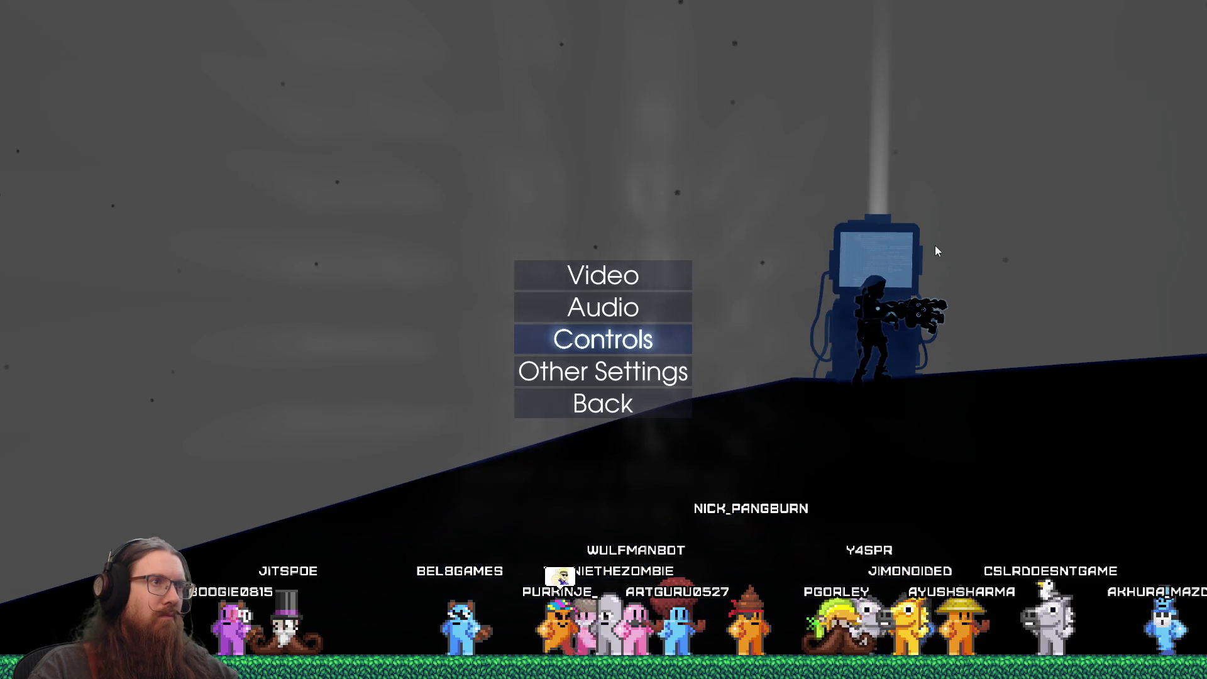
key("Escape")
key("Escape")
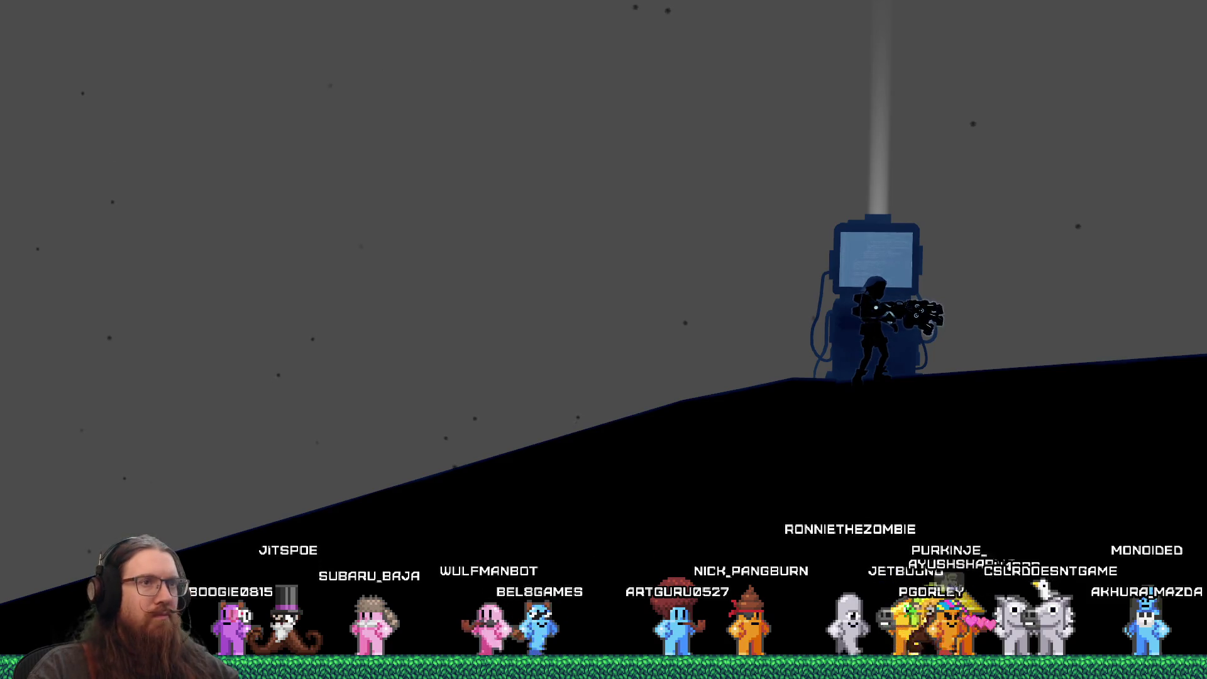
Quit to the main menu and close the game from the title screen.
key("Escape")
key("Up")
key("Return")
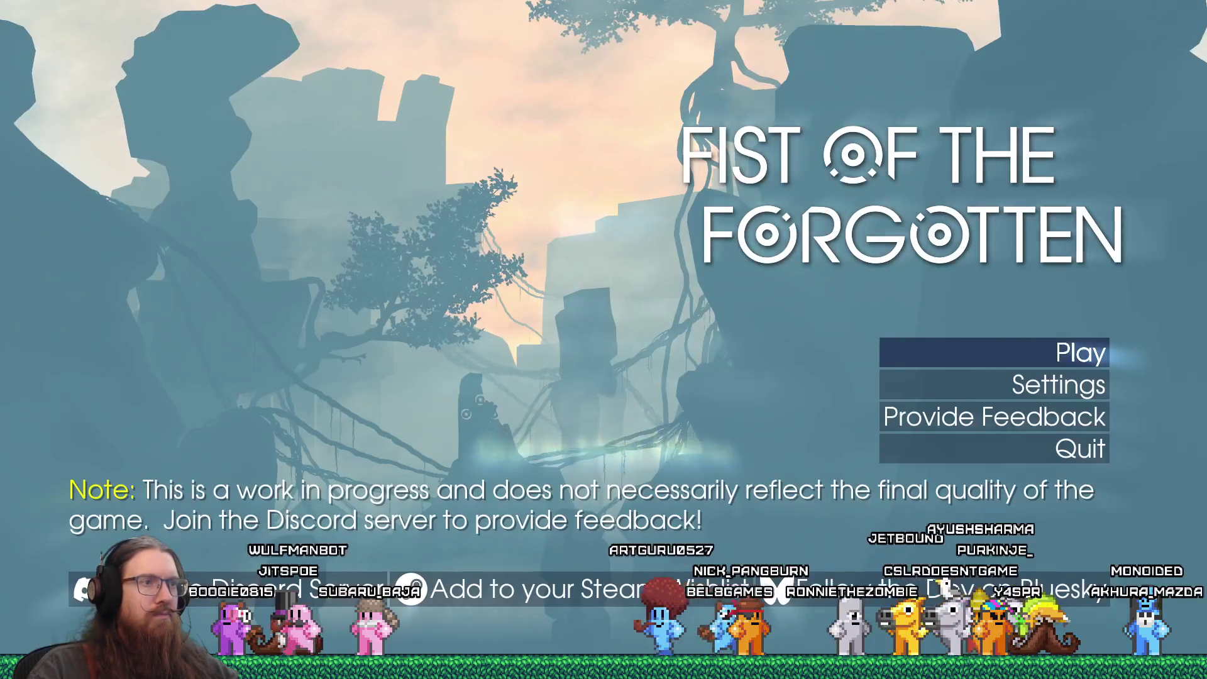
left_click(986, 451)
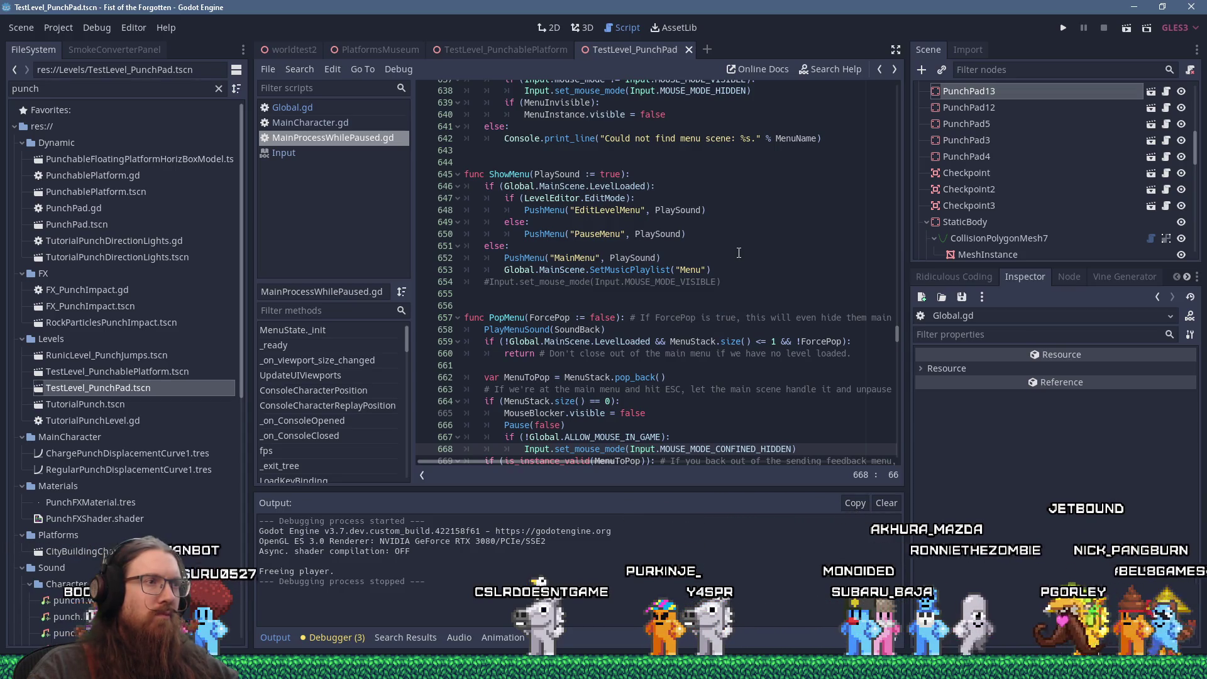
Read through the Steam mouse-lock discussion in Firefox, then return to the fotf_todo.txt notes.
key("alt+Tab")
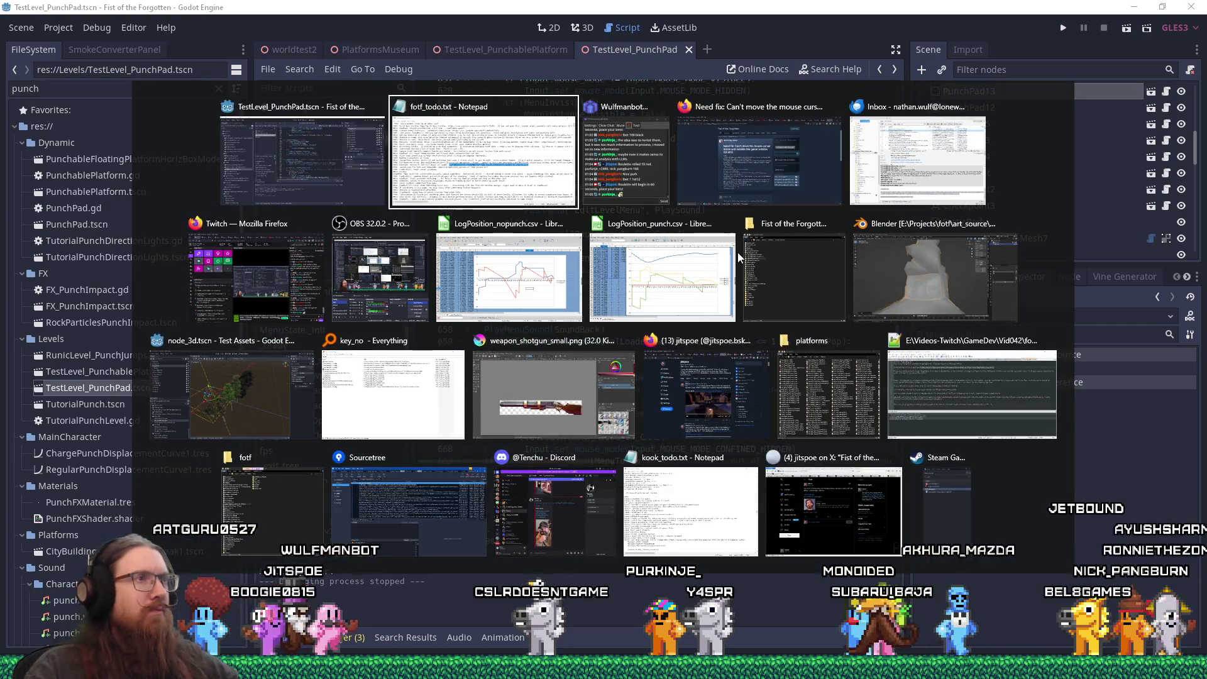
key("alt+Tab")
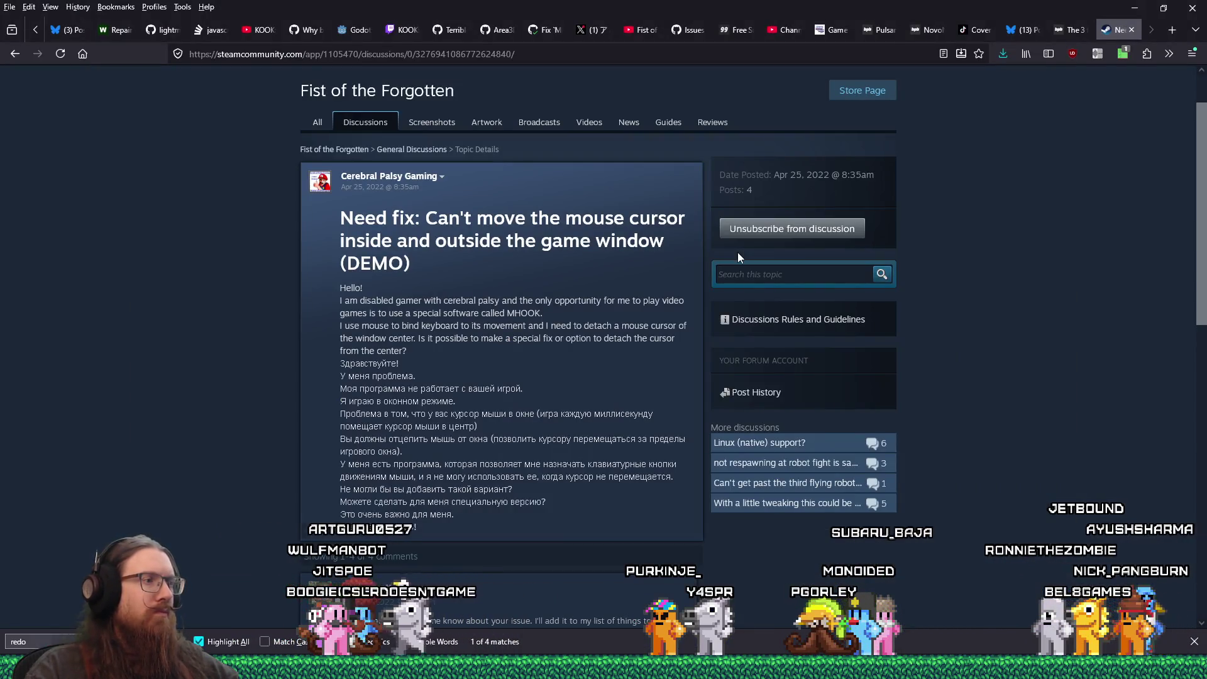
scroll(733, 258, "down", 3)
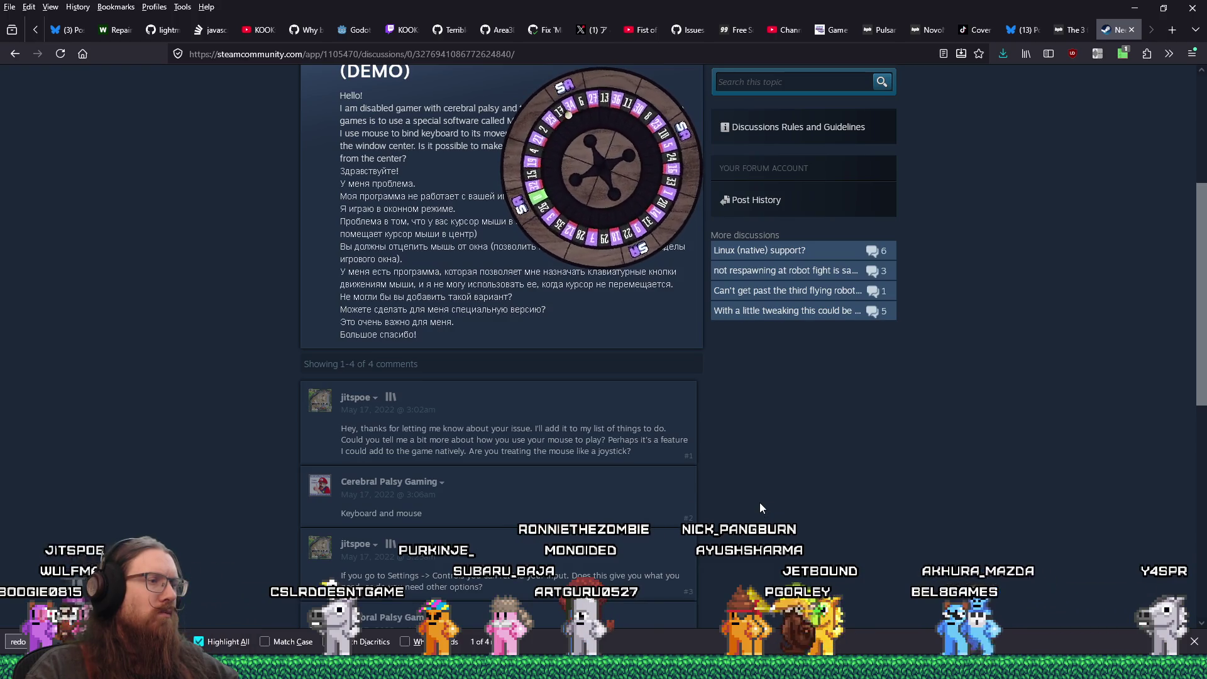
scroll(760, 507, "down", 3)
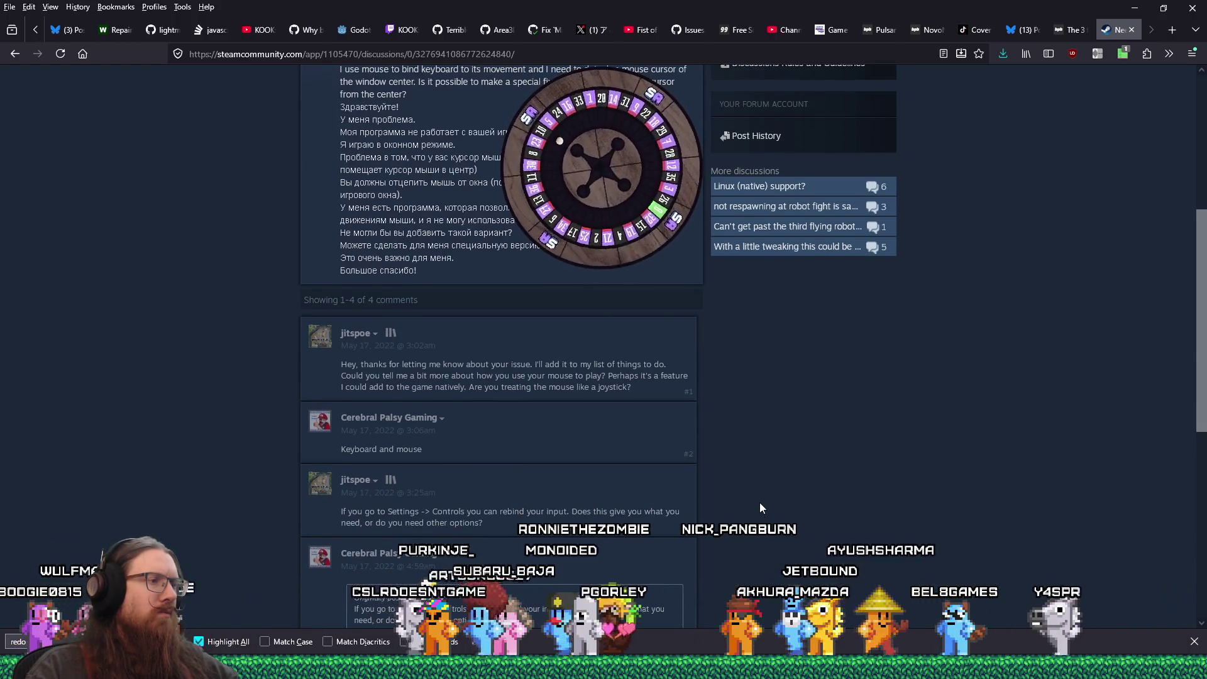
scroll(759, 507, "down", 1)
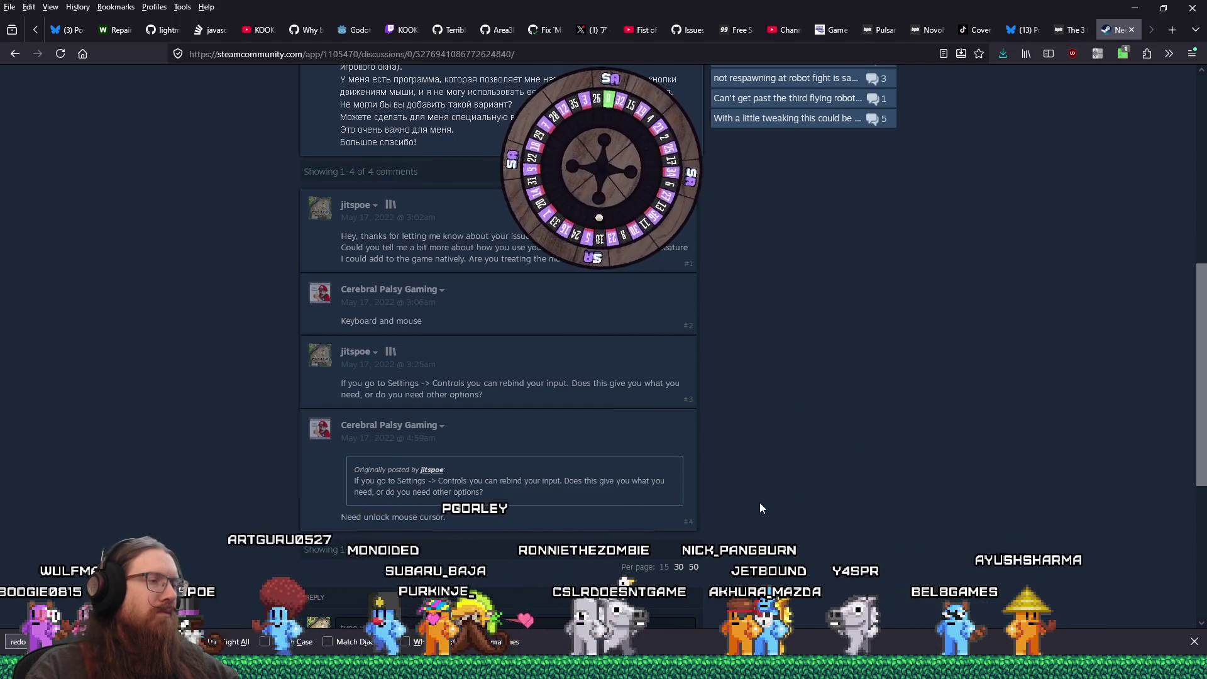
scroll(760, 504, "up", 6)
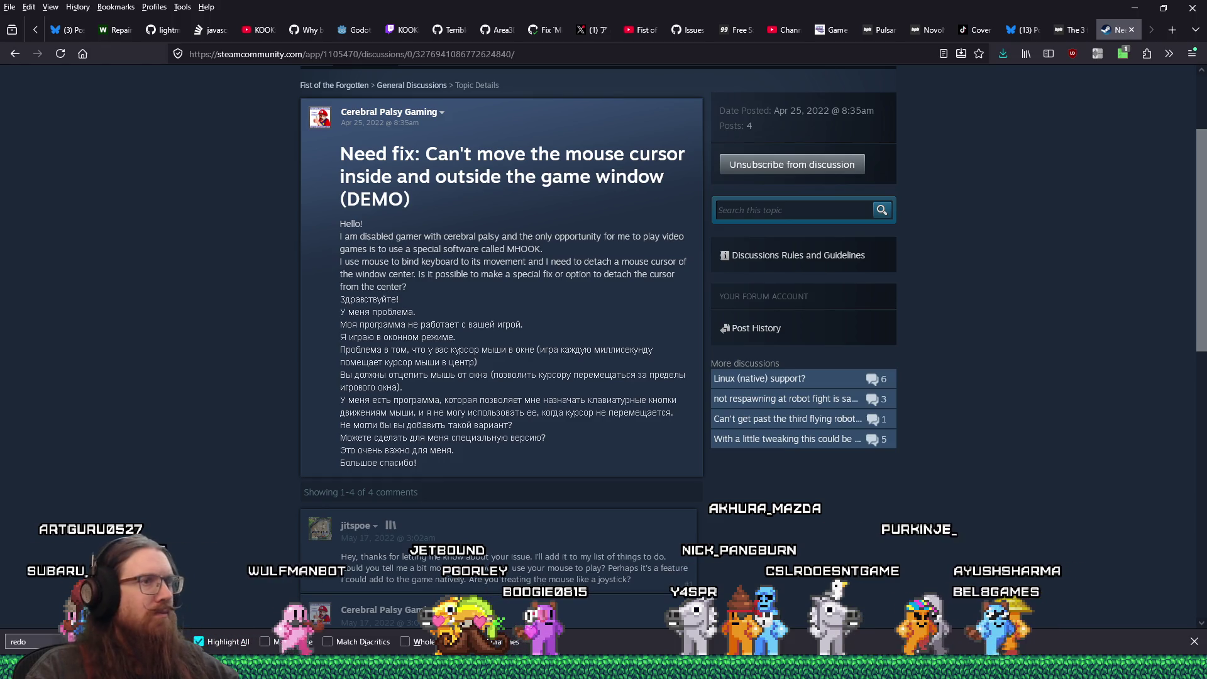
key("alt+Tab")
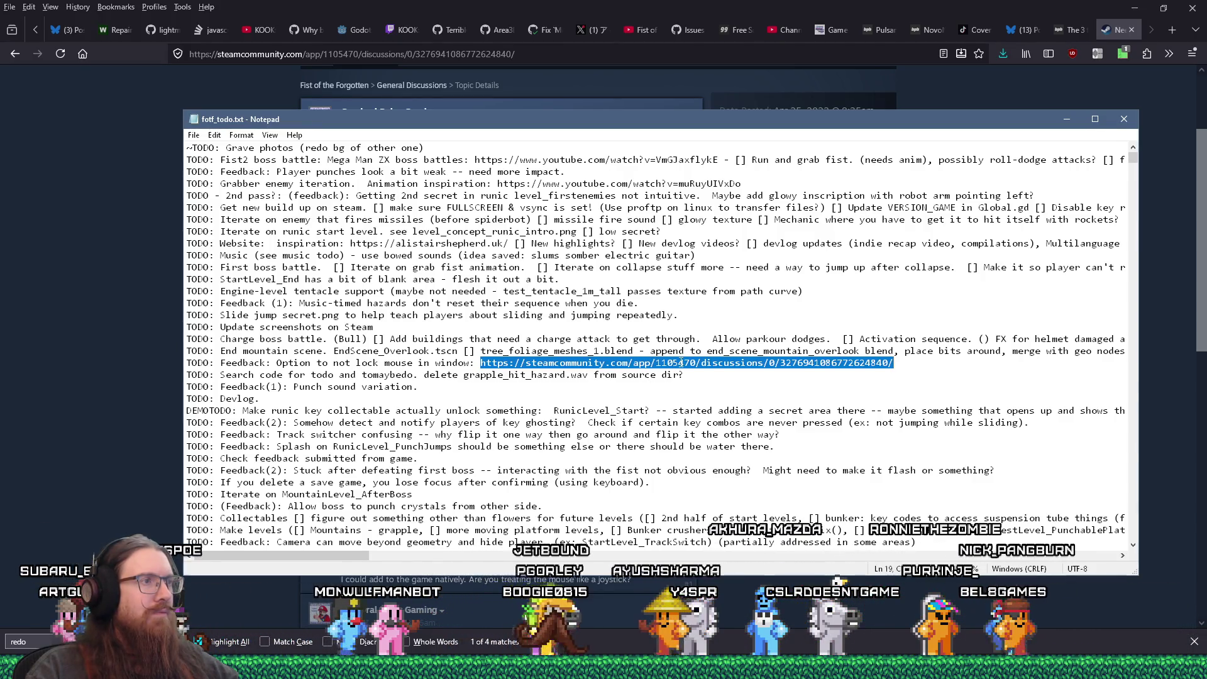
Replace TODO on the mouse-lock feedback line with 'DONE(waiting for new build to reply)'.
double_click(186, 363)
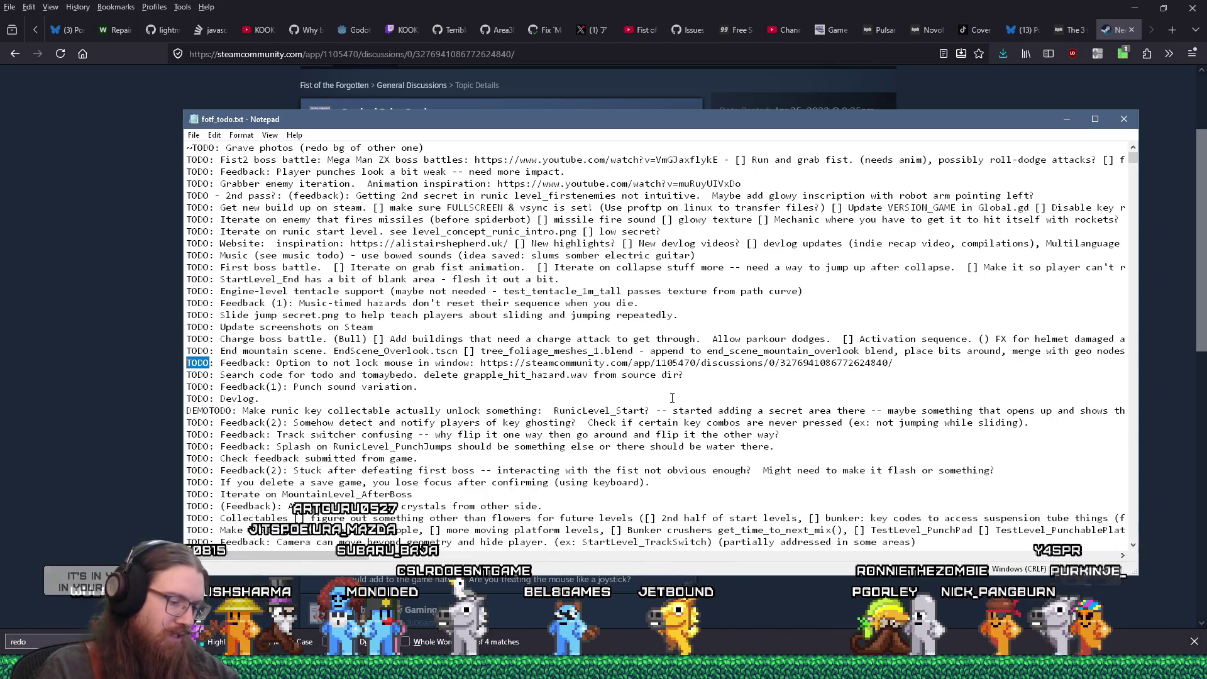
type("DO")
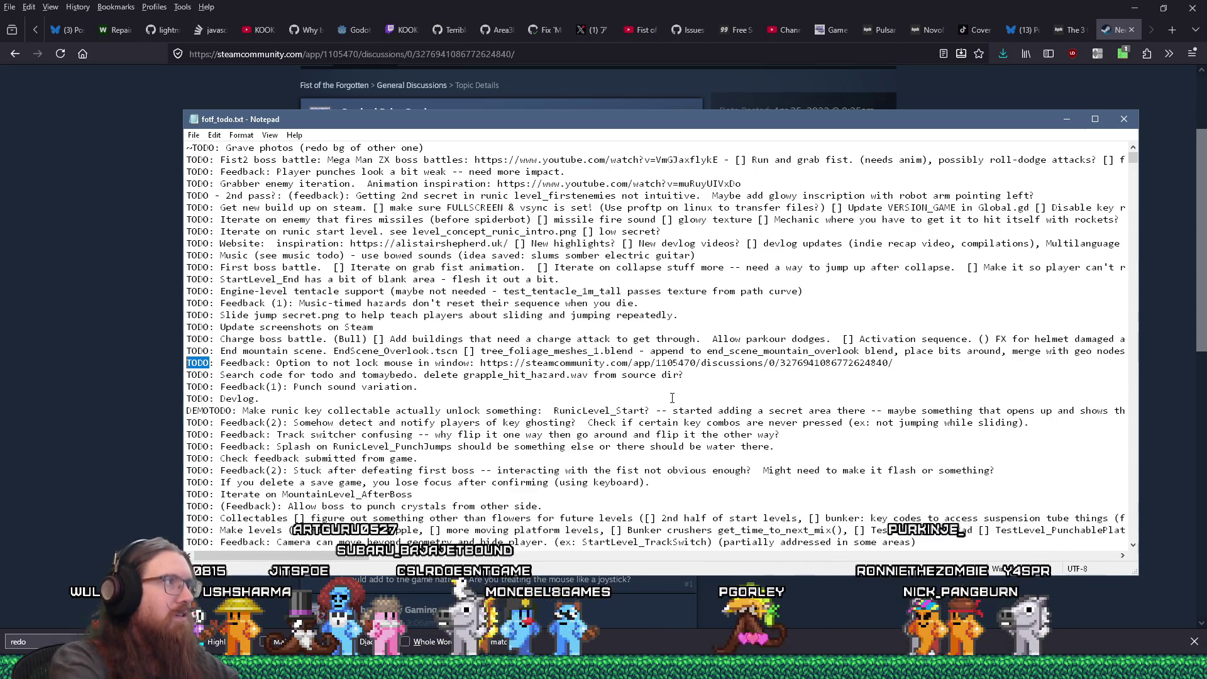
type("NE(waiting")
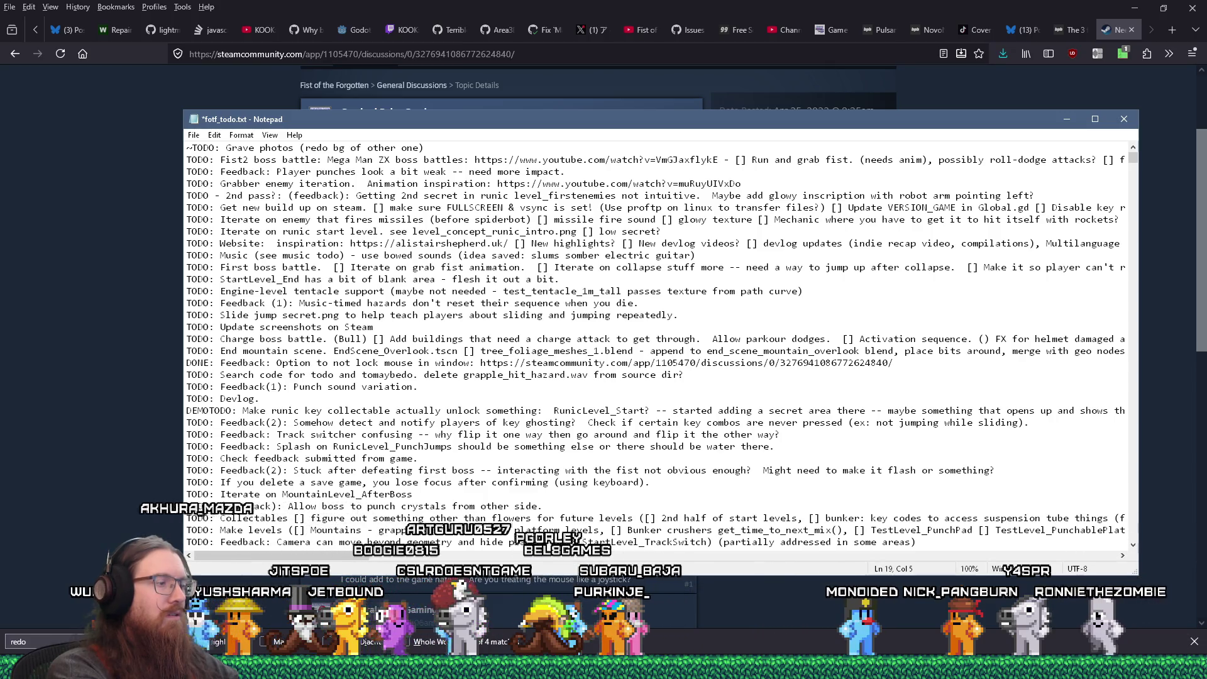
type(" for")
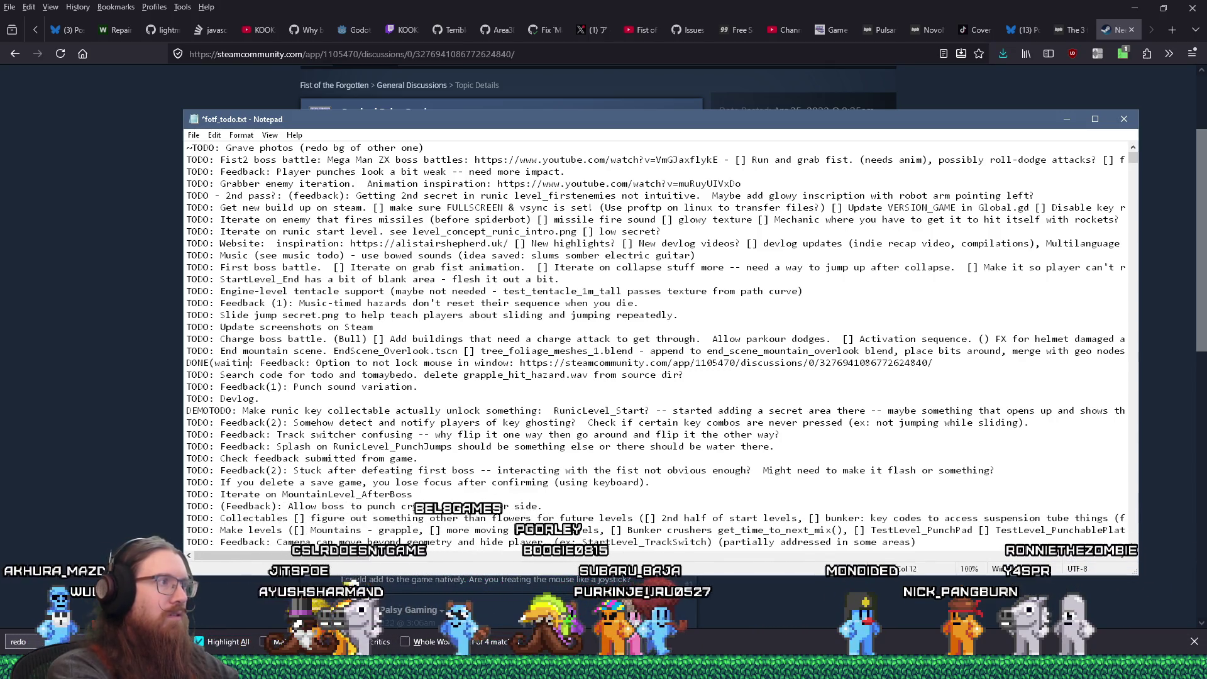
type(" new build to r")
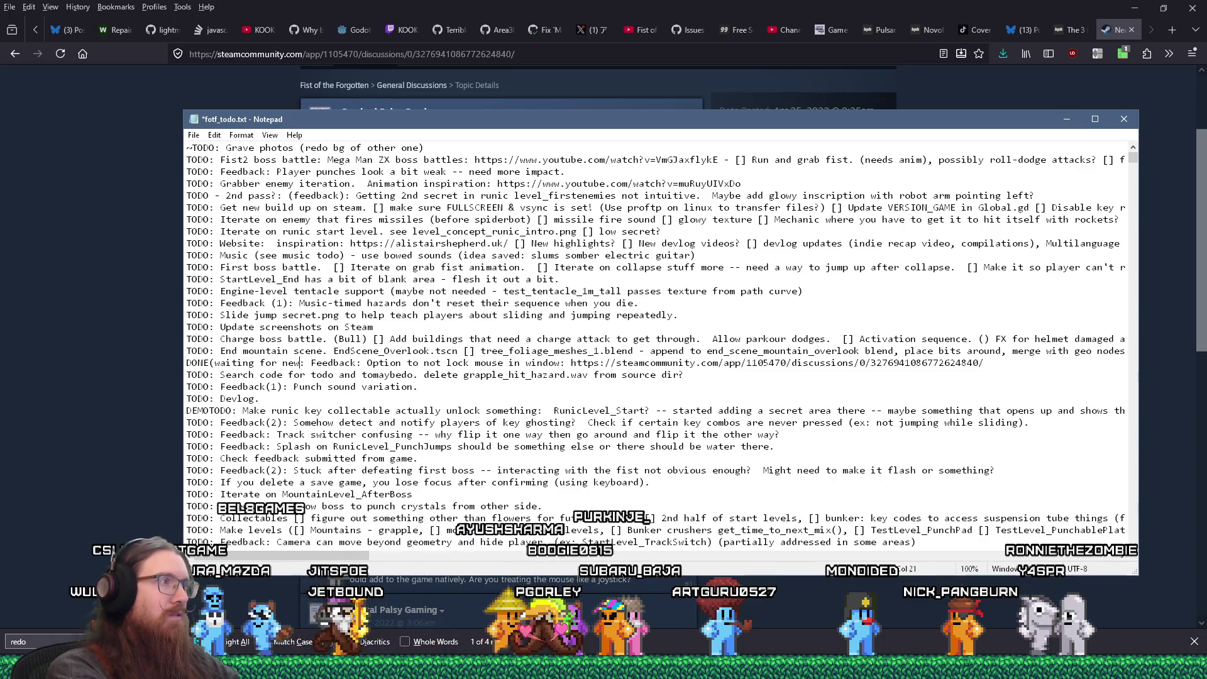
type("eply)")
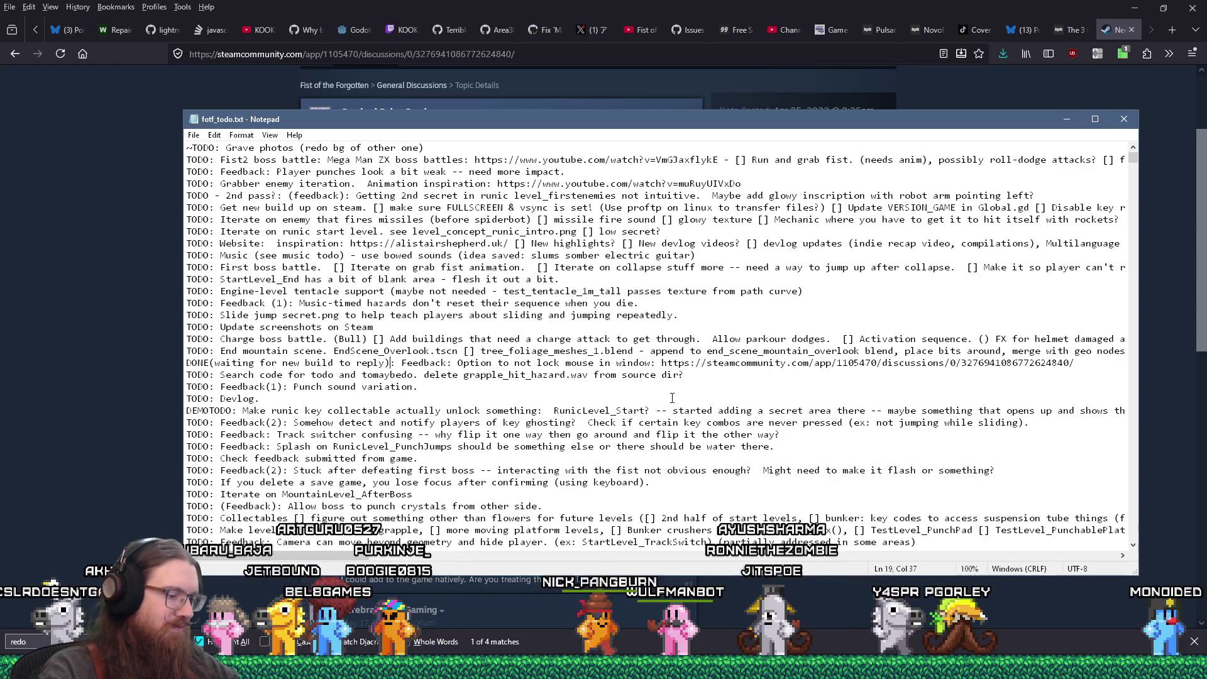
key("Up")
key("Up")
key("Up")
key("Left")
key("Left")
key("Left")
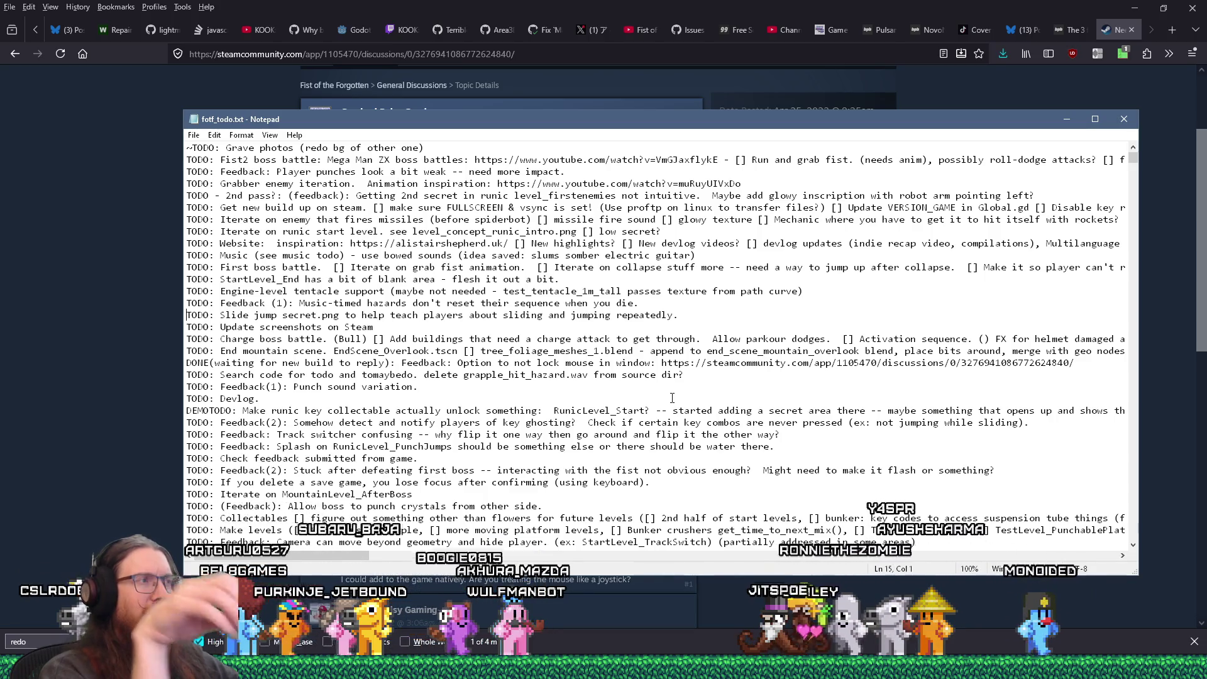
Select the Slide jump secret todo line and open slide jump secret.png in Windows Photo Viewer.
key("shift+End")
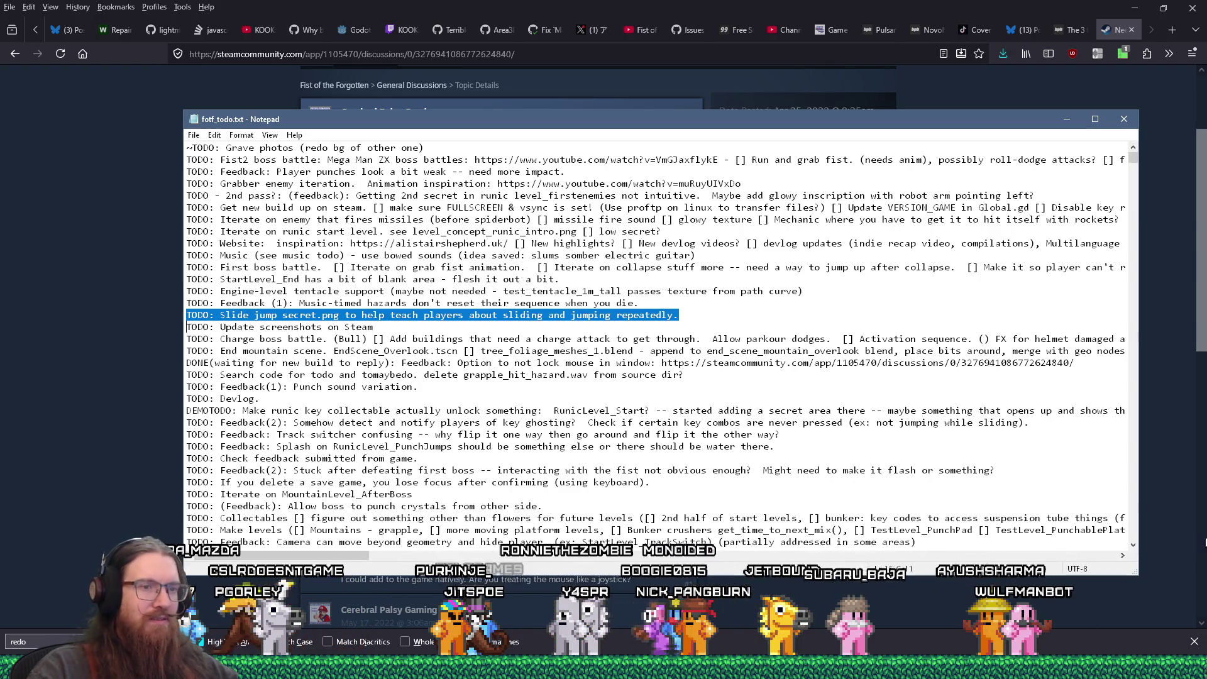
left_click(1053, 616)
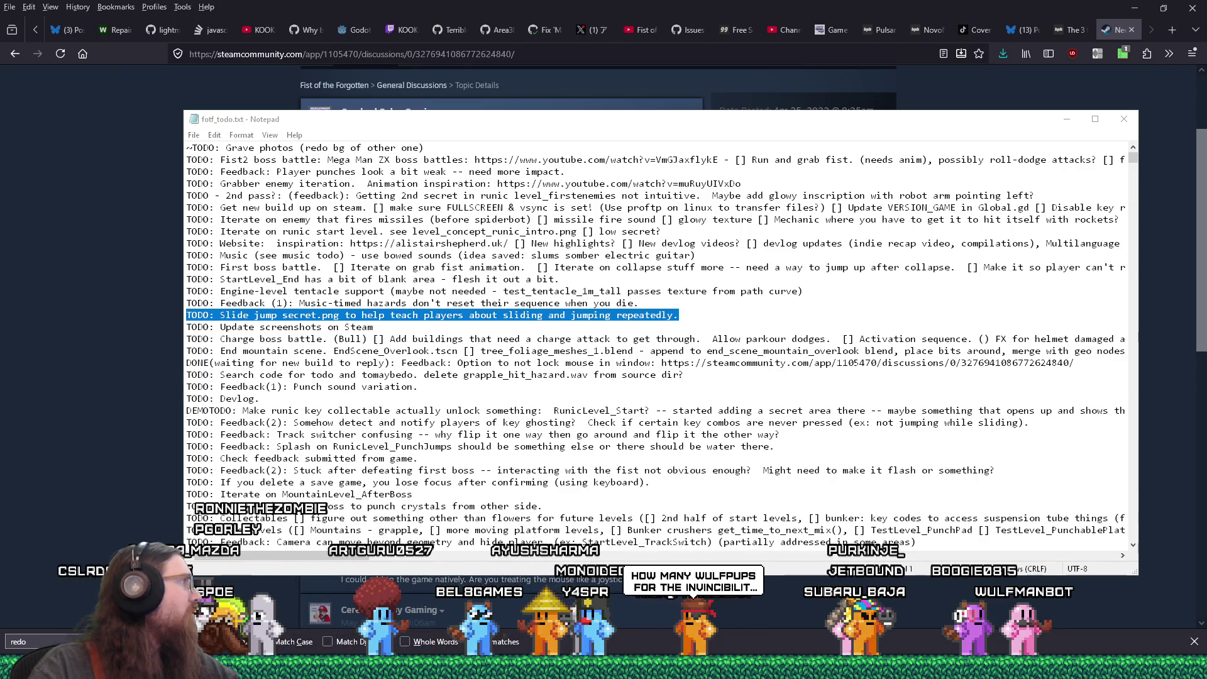
key("Return")
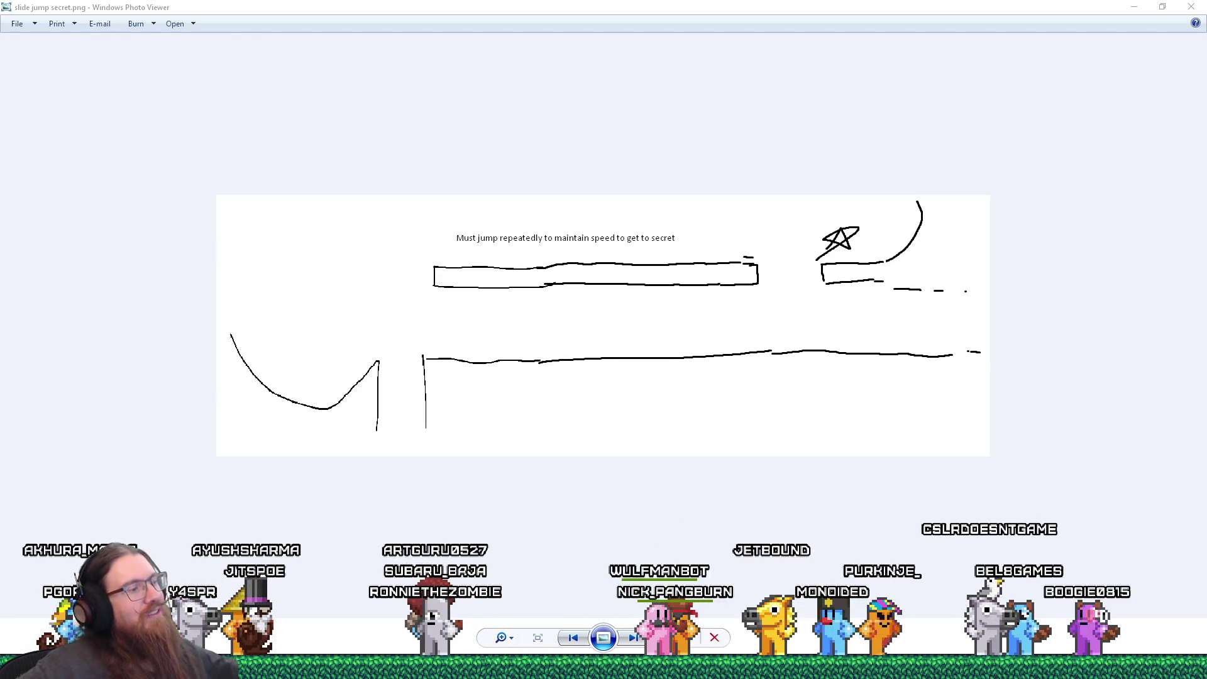
Go back to the Godot editor showing MainProcessWhilePaused.gd and the Scene menu.
key("alt+Tab")
key("alt+Tab")
key("alt+Tab")
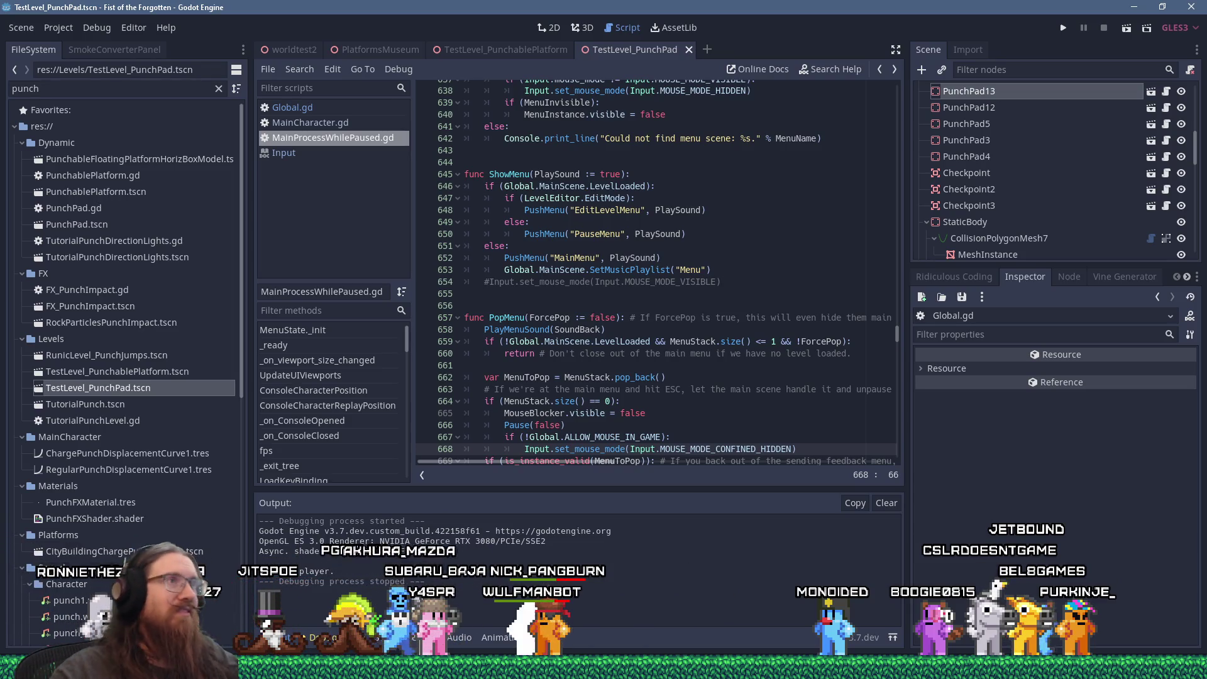
left_click(21, 27)
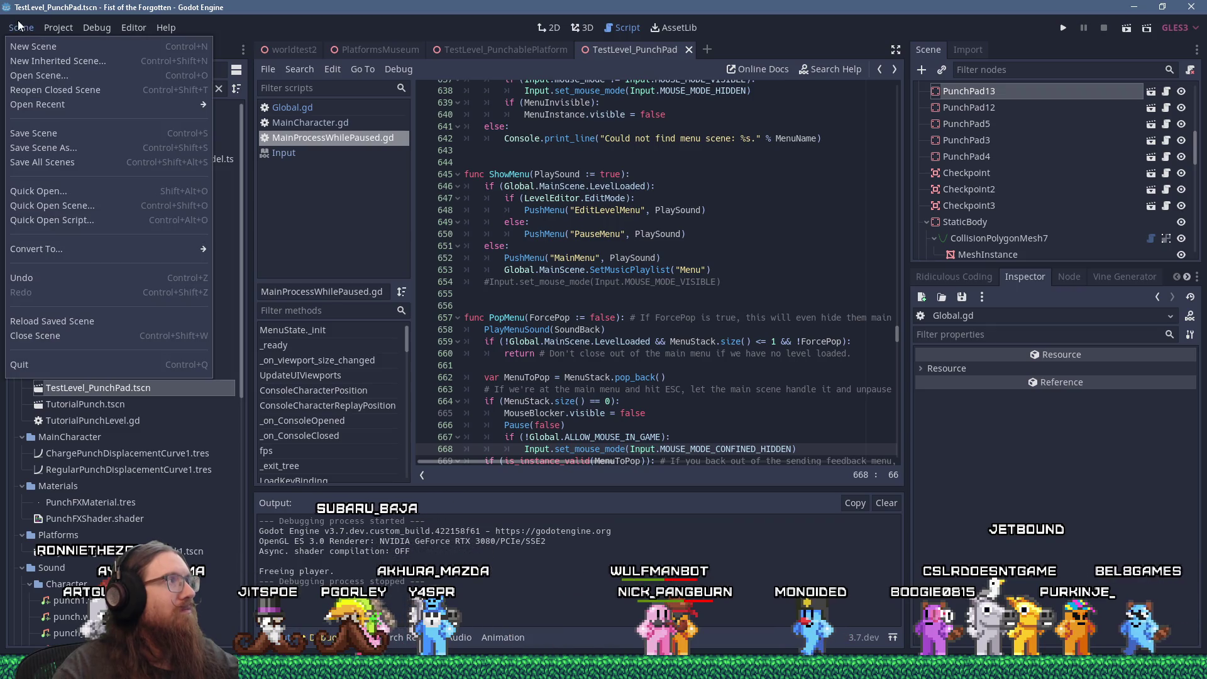
Start a new 3D scene and rename its root to PrototypeLevel_SlideJumpSecret.
left_click(28, 43)
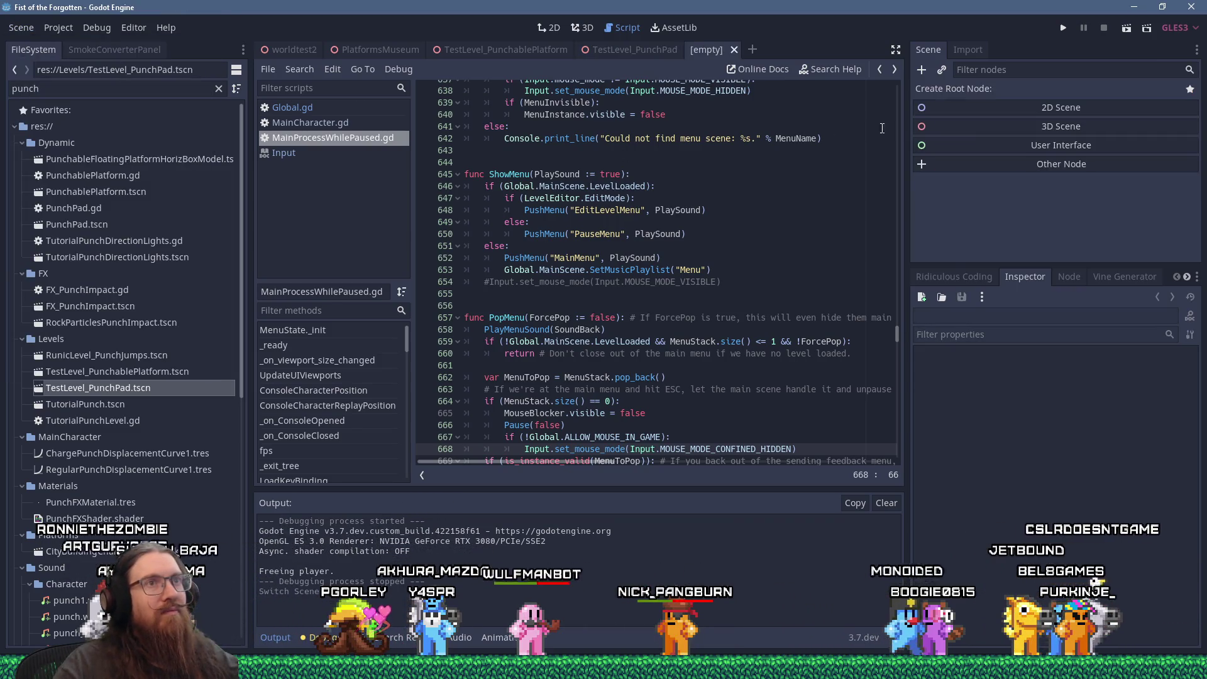
left_click(962, 126)
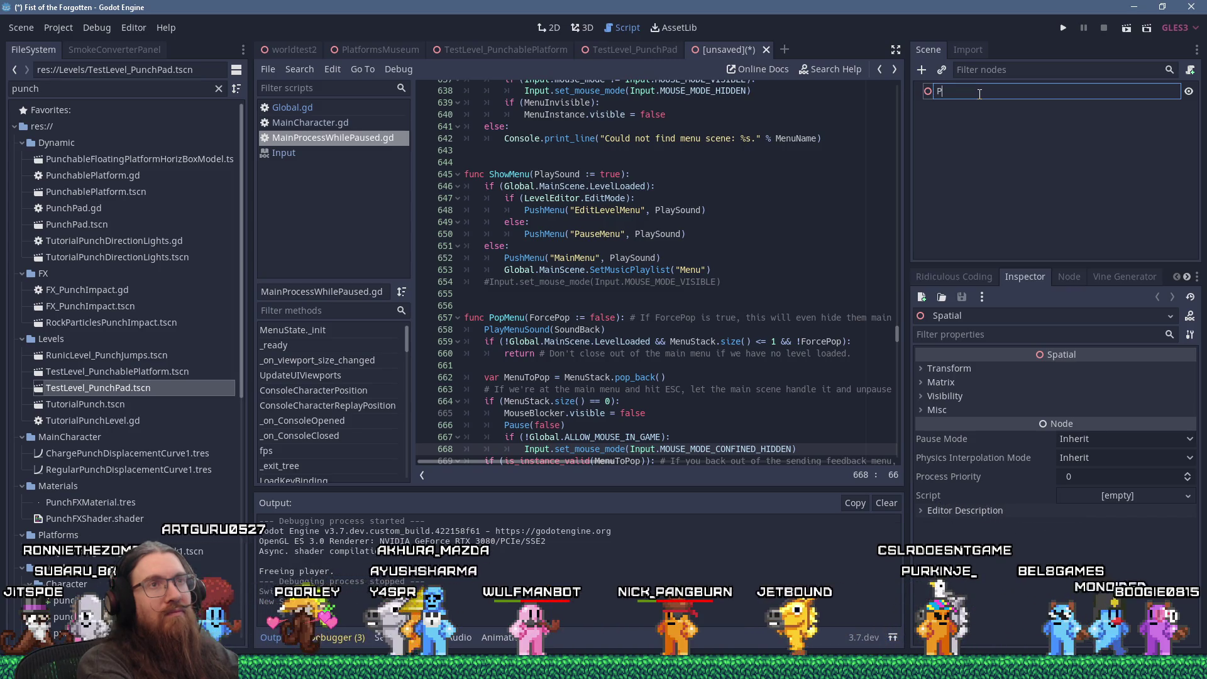
type("Prototypelevel_SlideJumpS")
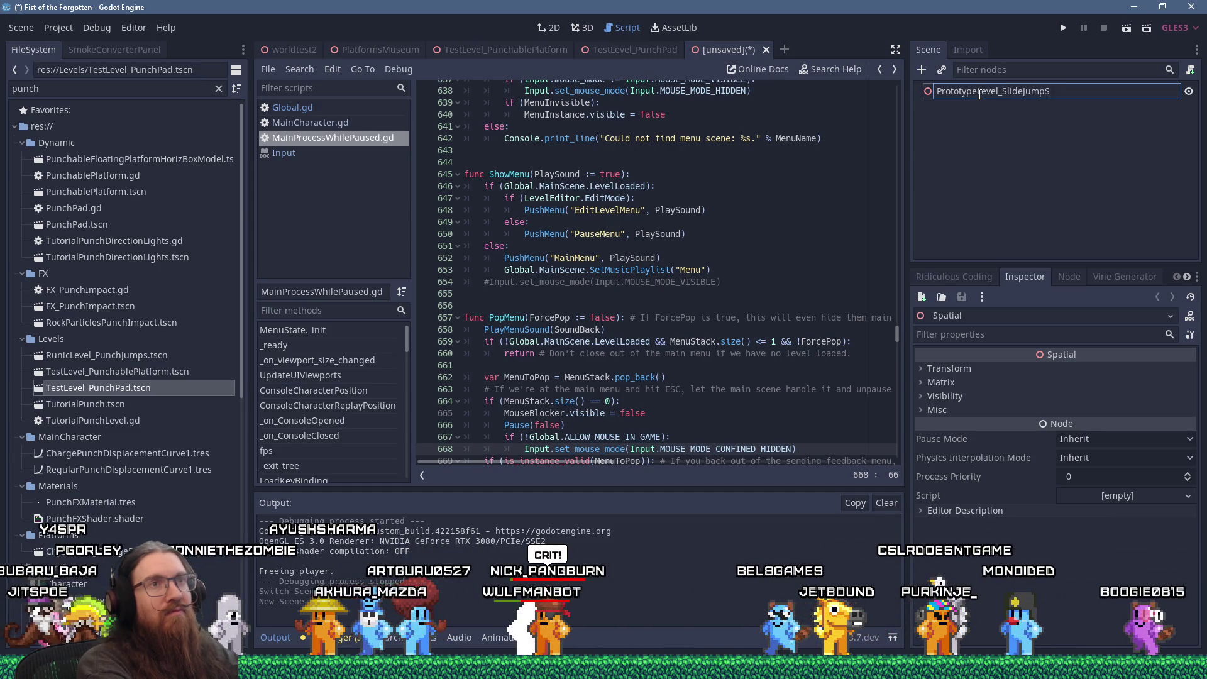
key("Return")
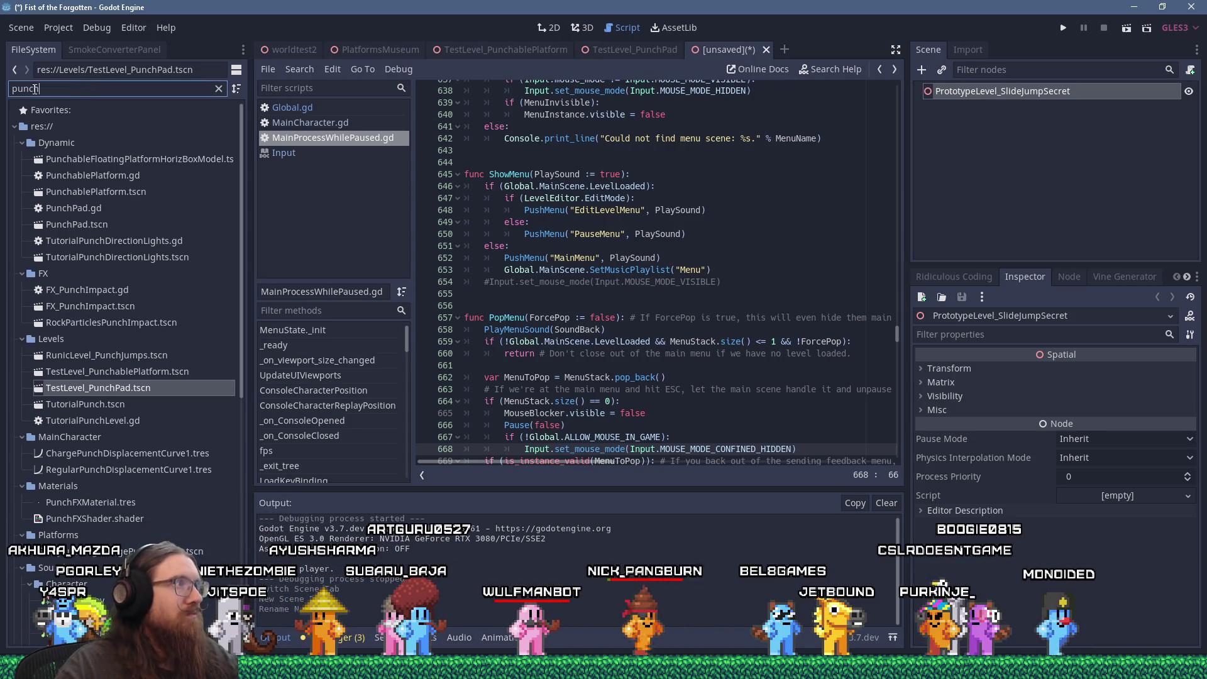
Filter FileSystem for level.gd and attach Level.gd as the root node's script.
double_click(38, 88)
type("leve")
type("/l")
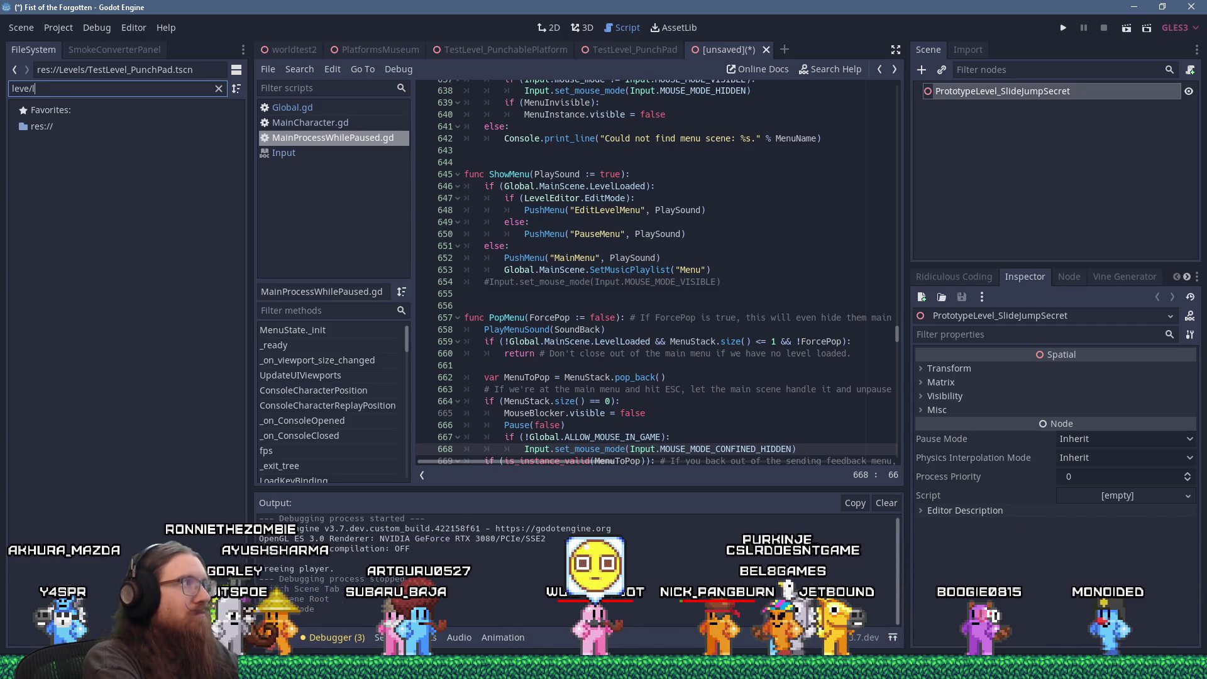
key("BackSpace")
key("BackSpace")
type("l.gd")
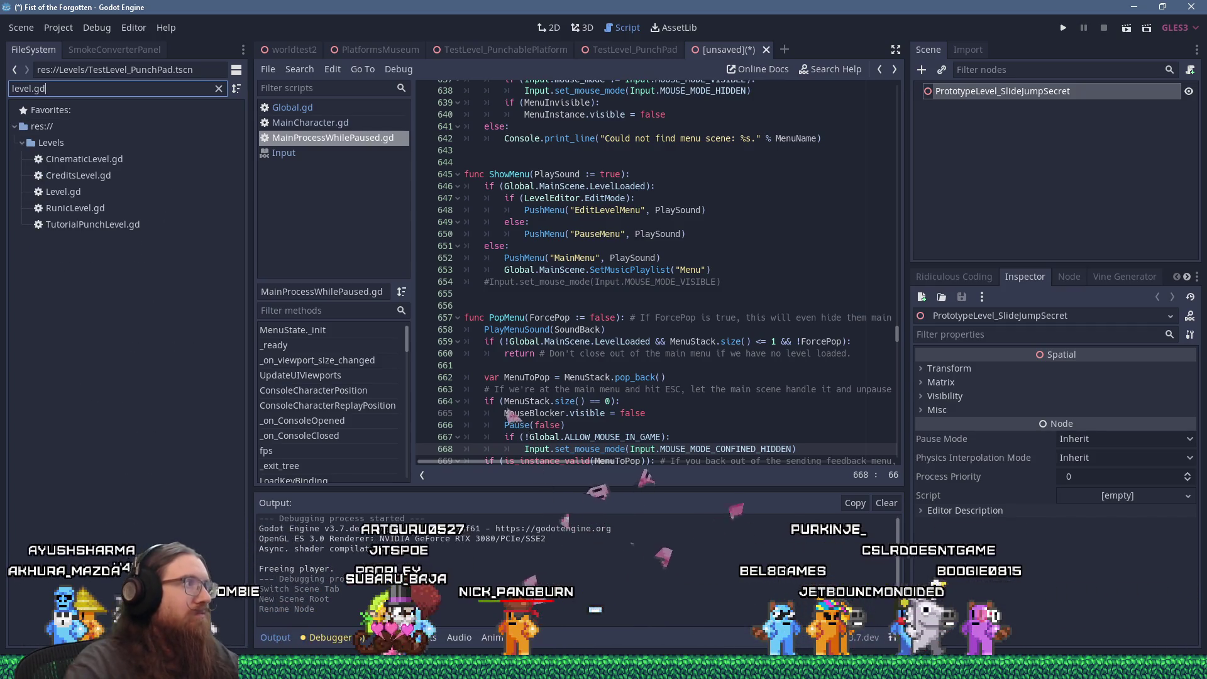
left_click_drag(49, 195, 986, 141)
left_click_drag(1006, 95, 1006, 94)
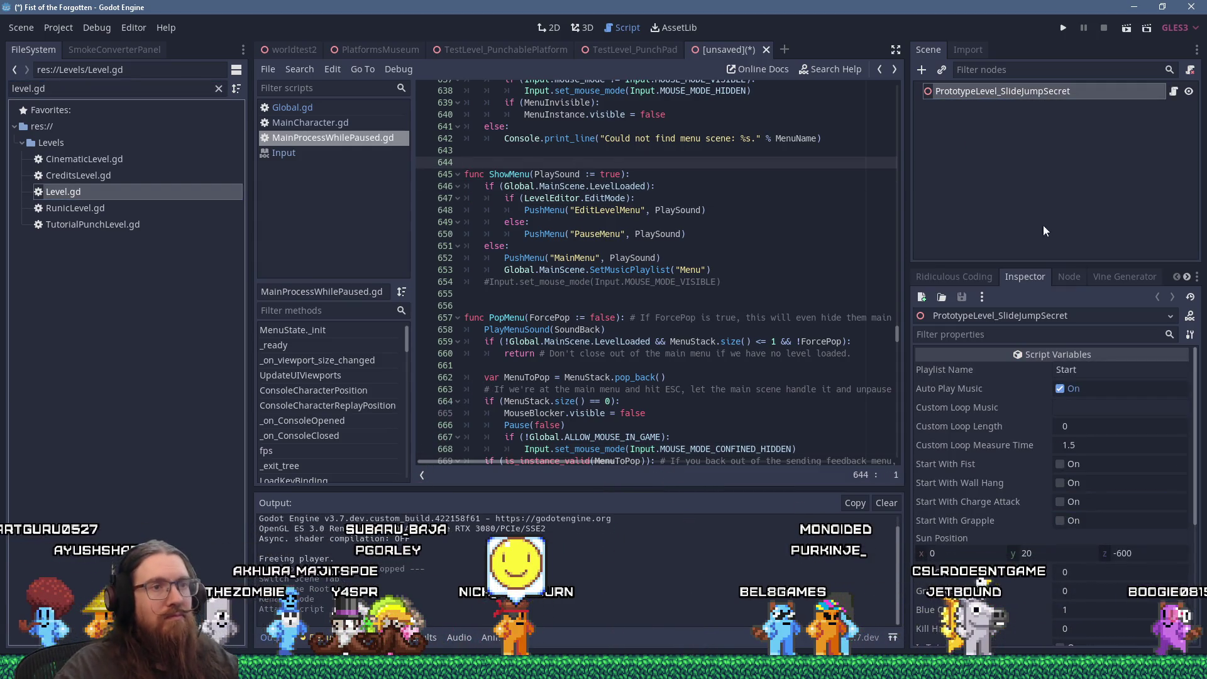
scroll(1069, 390, "down", 5)
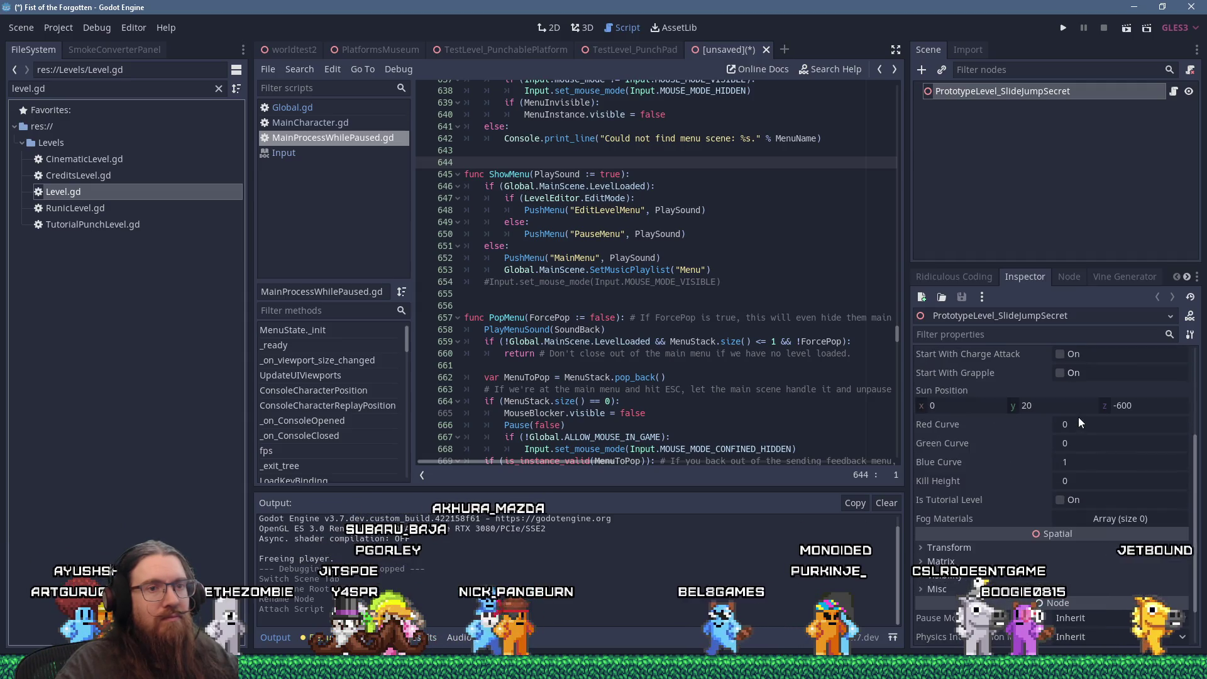
scroll(1081, 422, "up", 5)
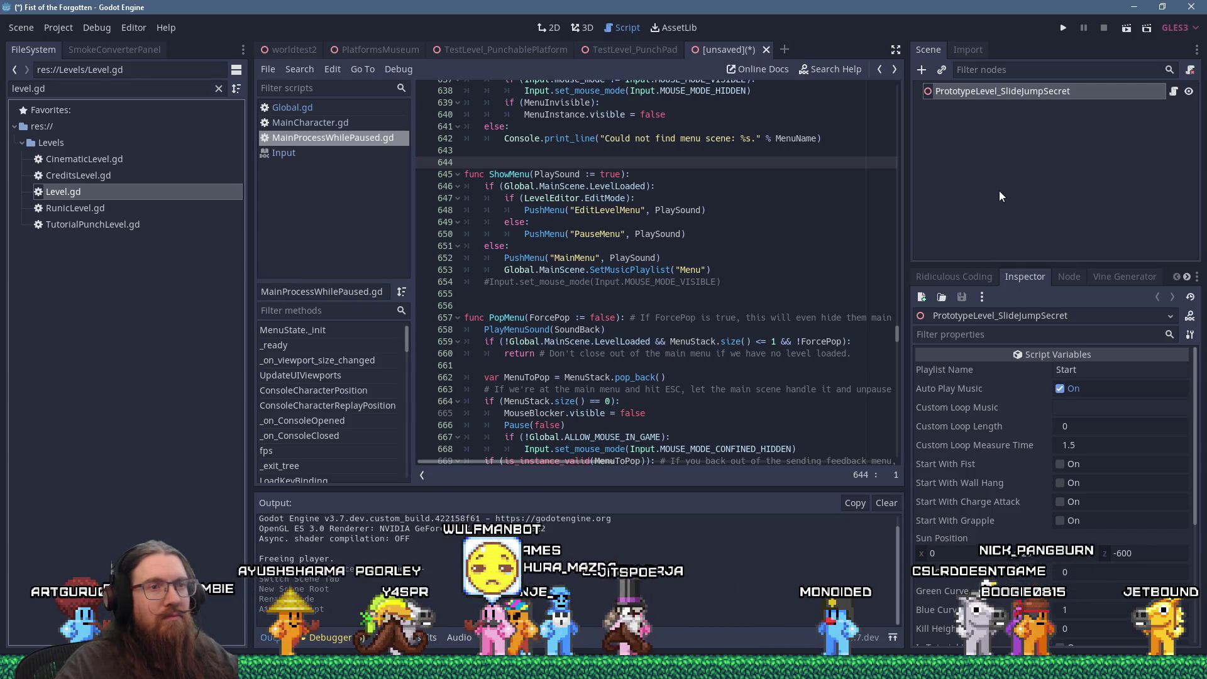
left_click(582, 28)
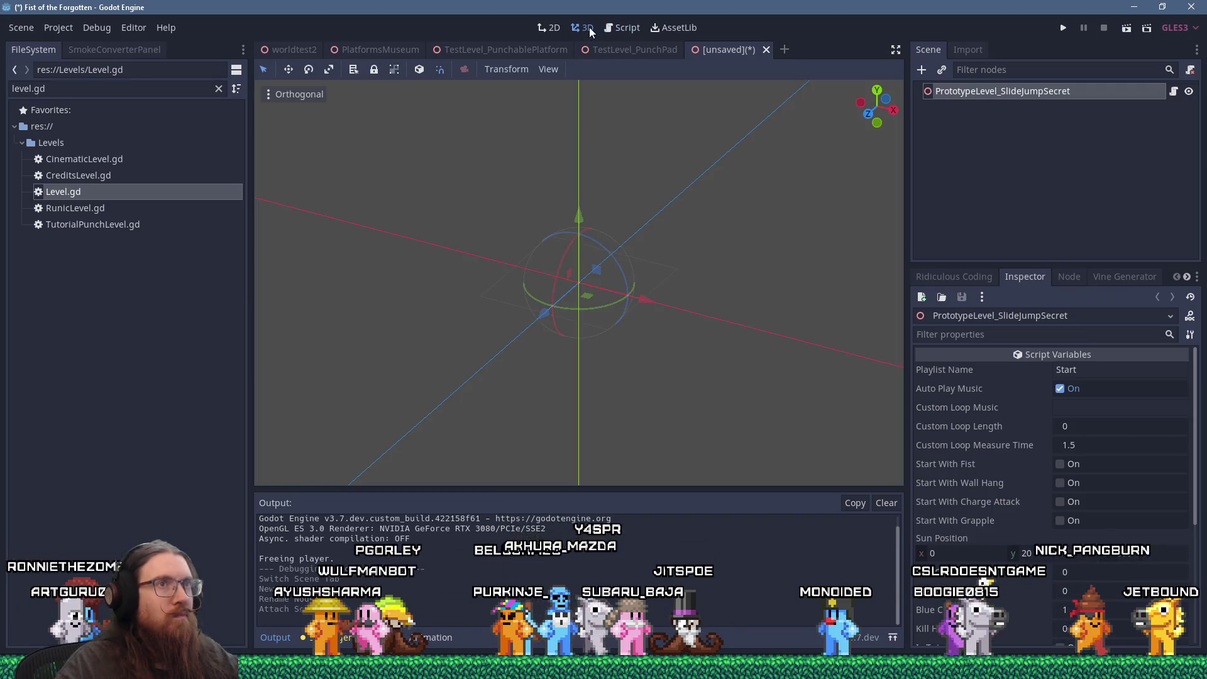
Instance BackgroundStart1.tscn under the root and move it slightly downward.
triple_click(113, 88)
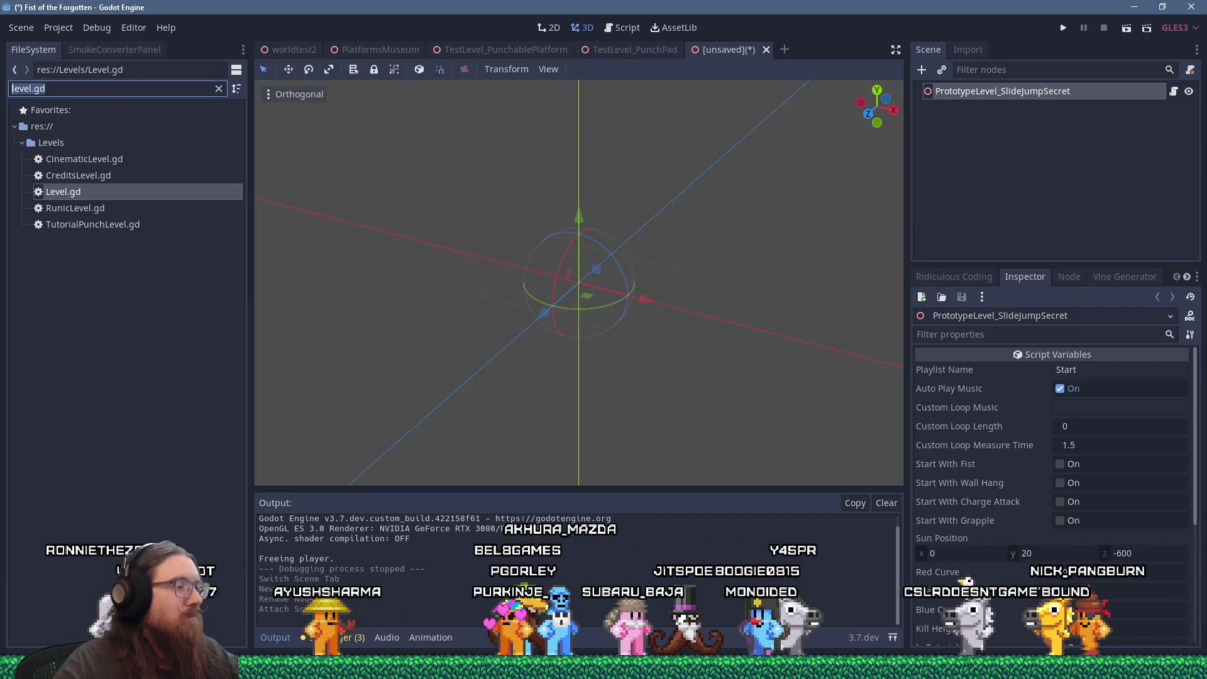
type("background")
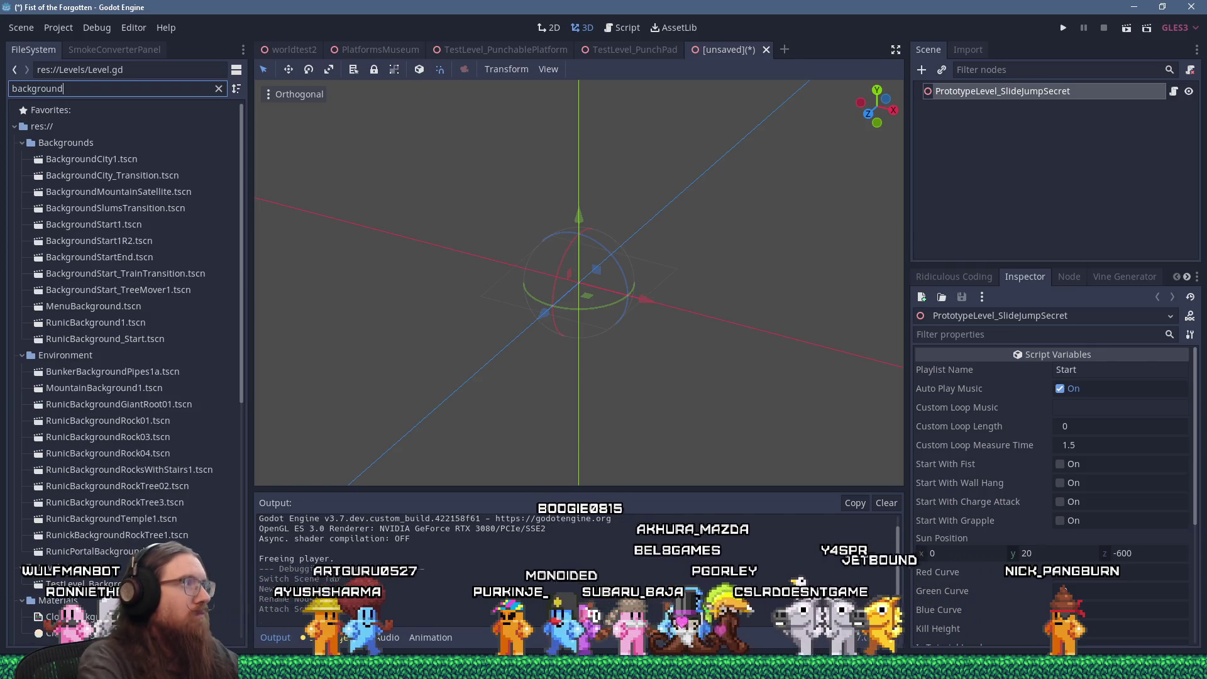
left_click(106, 223)
mouse_move(105, 220)
left_mouse_down()
mouse_move(269, 230)
mouse_move(1014, 94)
left_mouse_up()
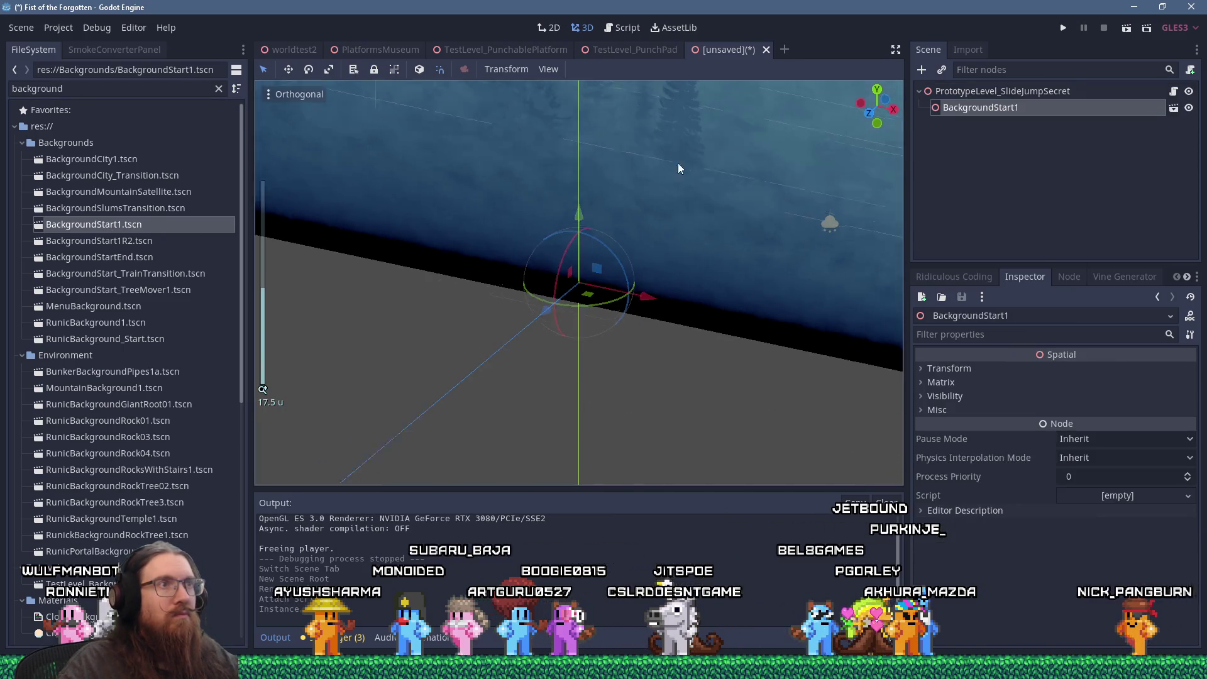
scroll(553, 269, "down", 10)
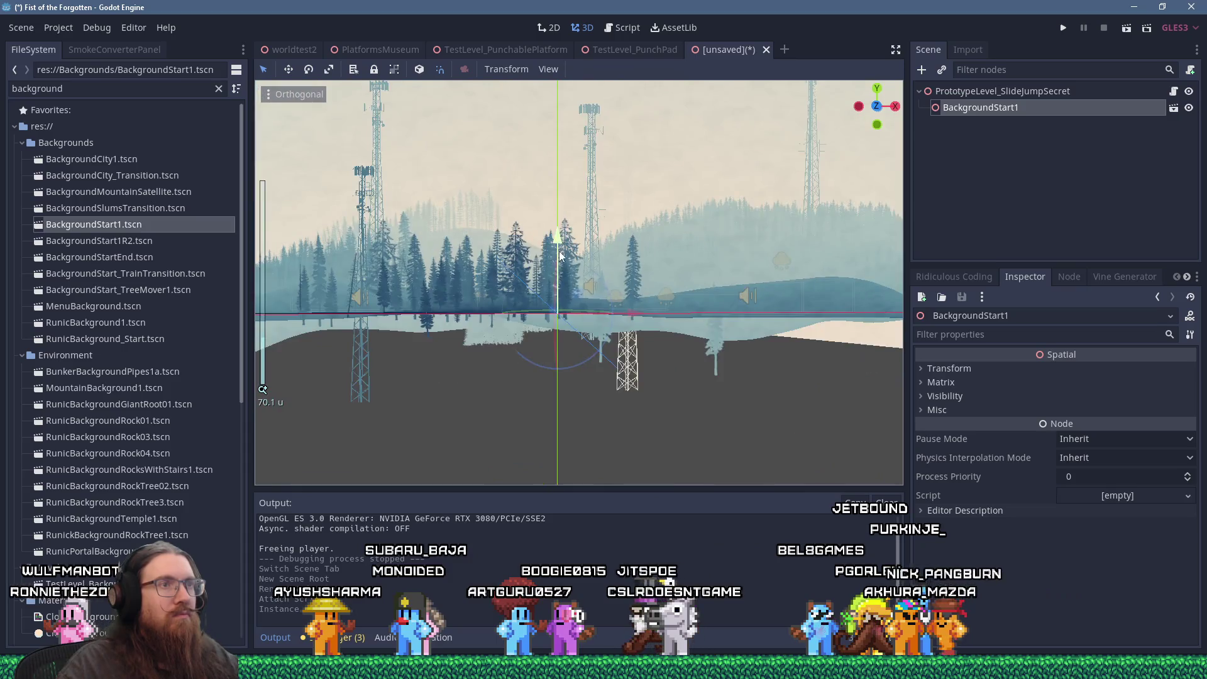
scroll(610, 263, "up", 8)
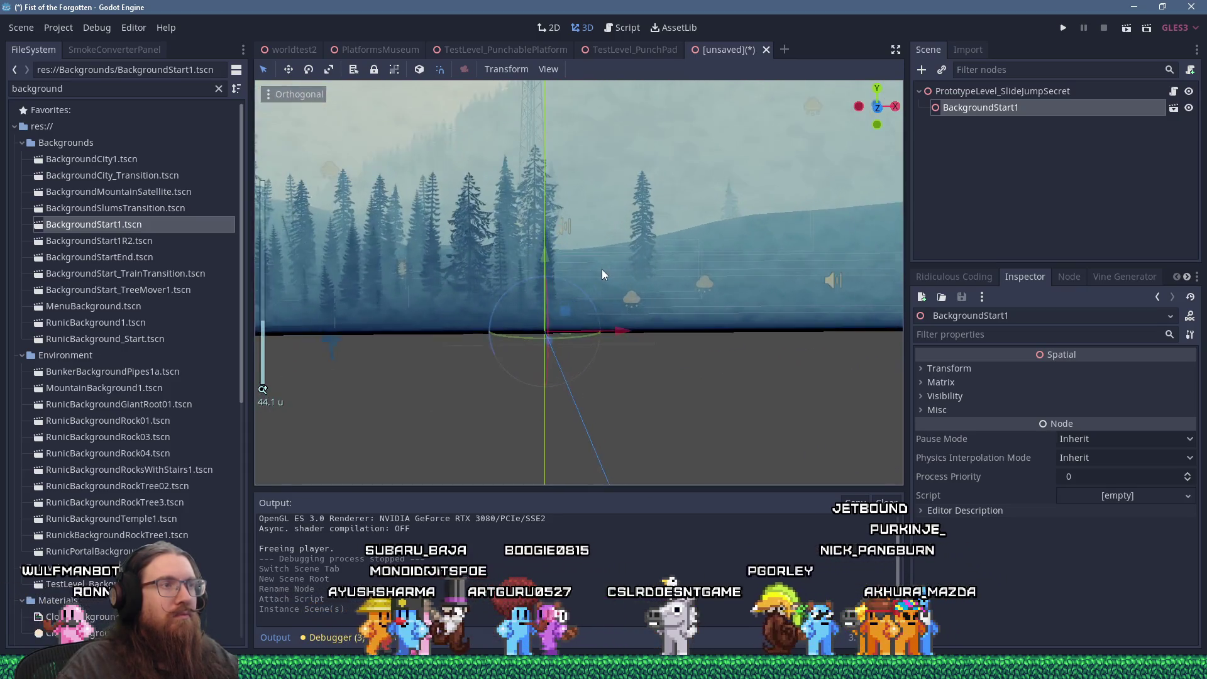
mouse_move(517, 293)
left_mouse_down()
mouse_move(520, 315)
mouse_move(536, 264)
mouse_move(571, 221)
mouse_move(575, 288)
mouse_move(579, 236)
left_mouse_up()
mouse_move(525, 284)
left_mouse_down()
mouse_move(620, 266)
mouse_move(519, 212)
mouse_move(395, 206)
left_mouse_up()
scroll(619, 264, "up", 2)
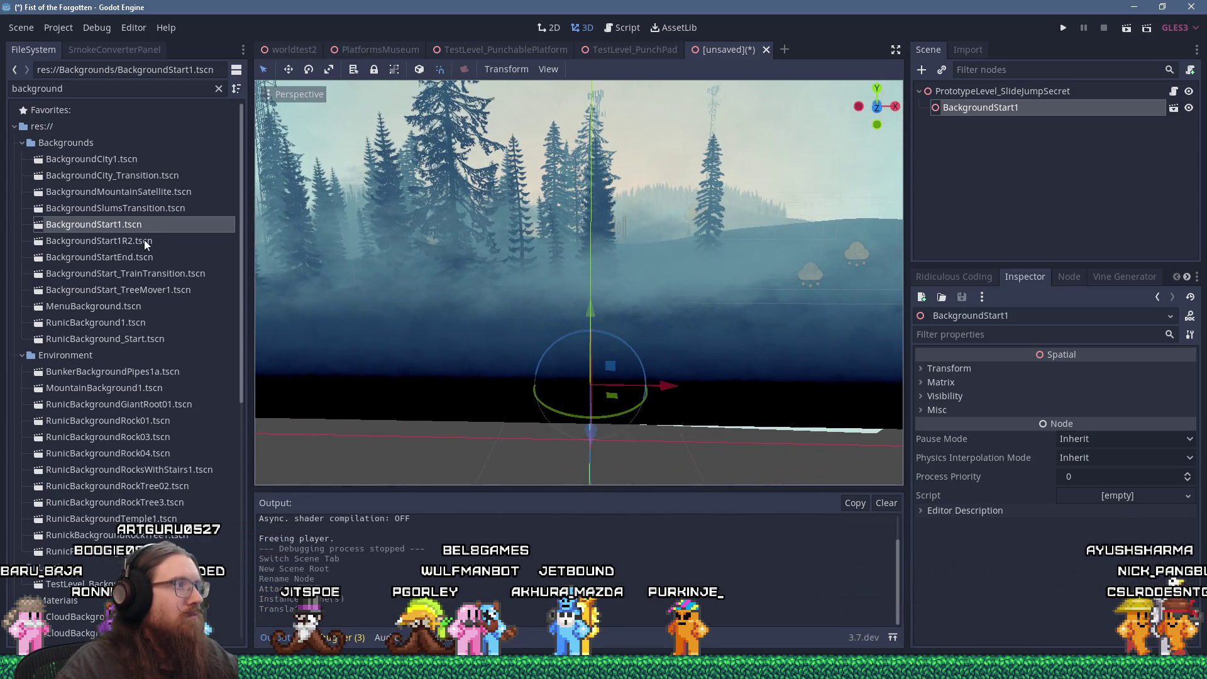
View the seven owner scenes that use BackgroundStart1.tscn.
right_click(138, 225)
left_click(205, 352)
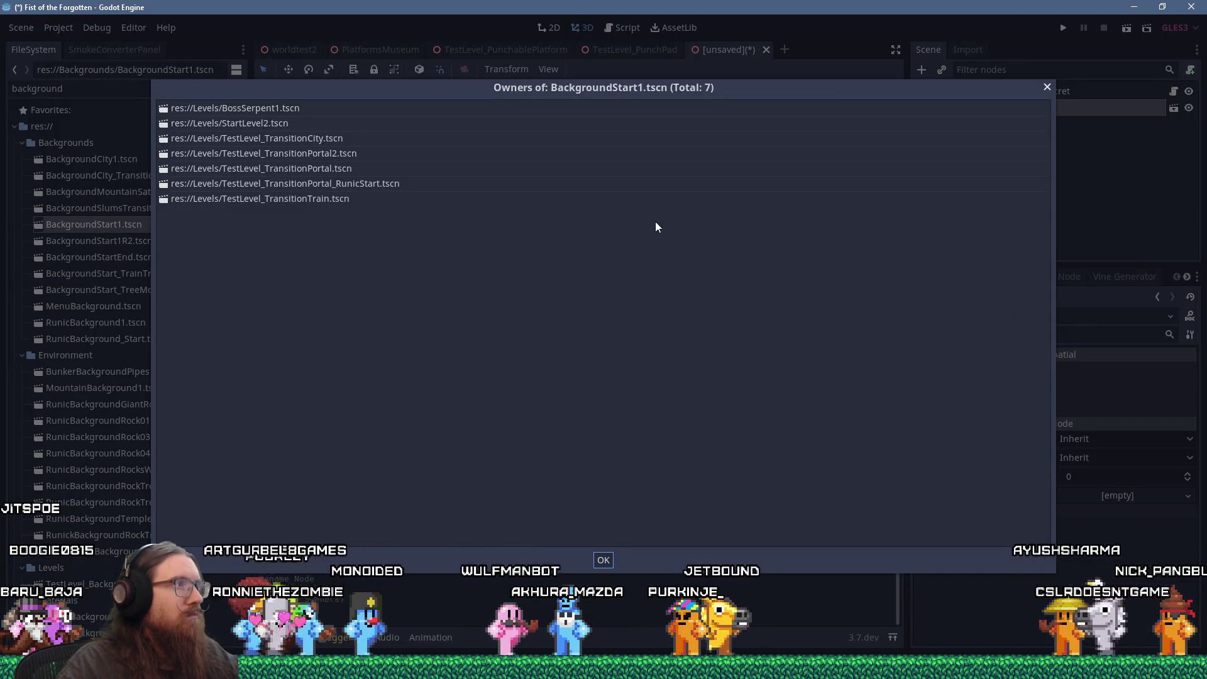
left_click(1047, 88)
Preview BackgroundStart1R2.tscn, then close it and discard the unsaved scene without saving.
double_click(99, 240)
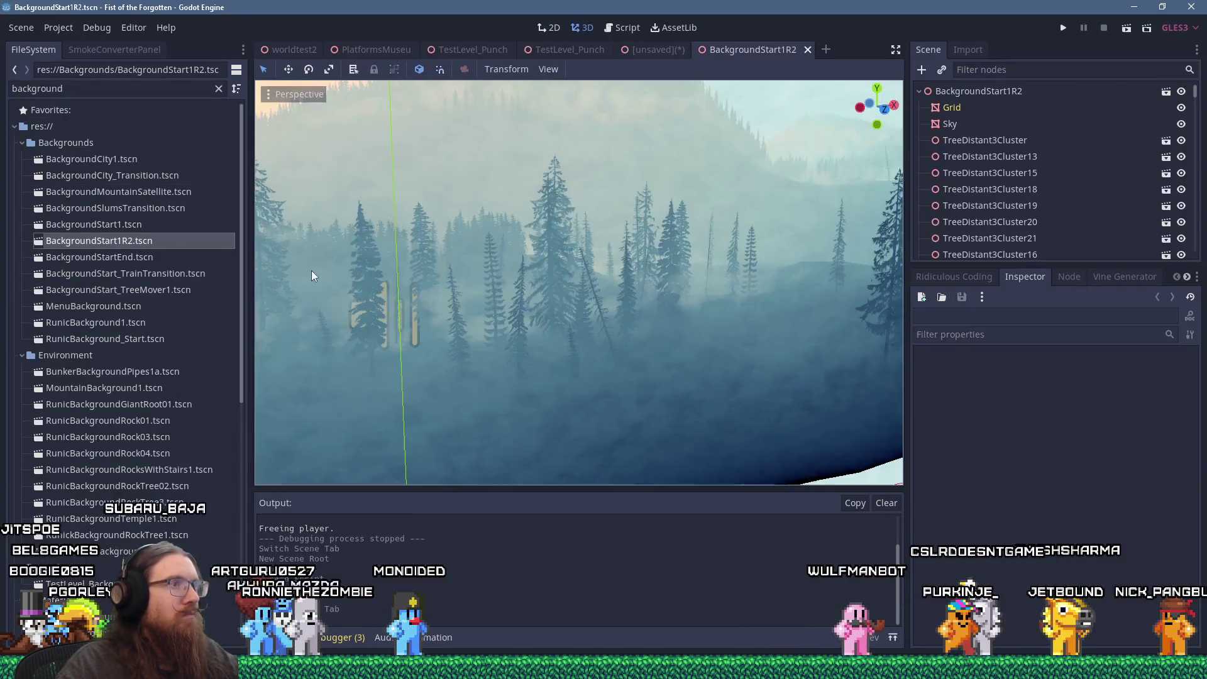
scroll(546, 309, "down", 10)
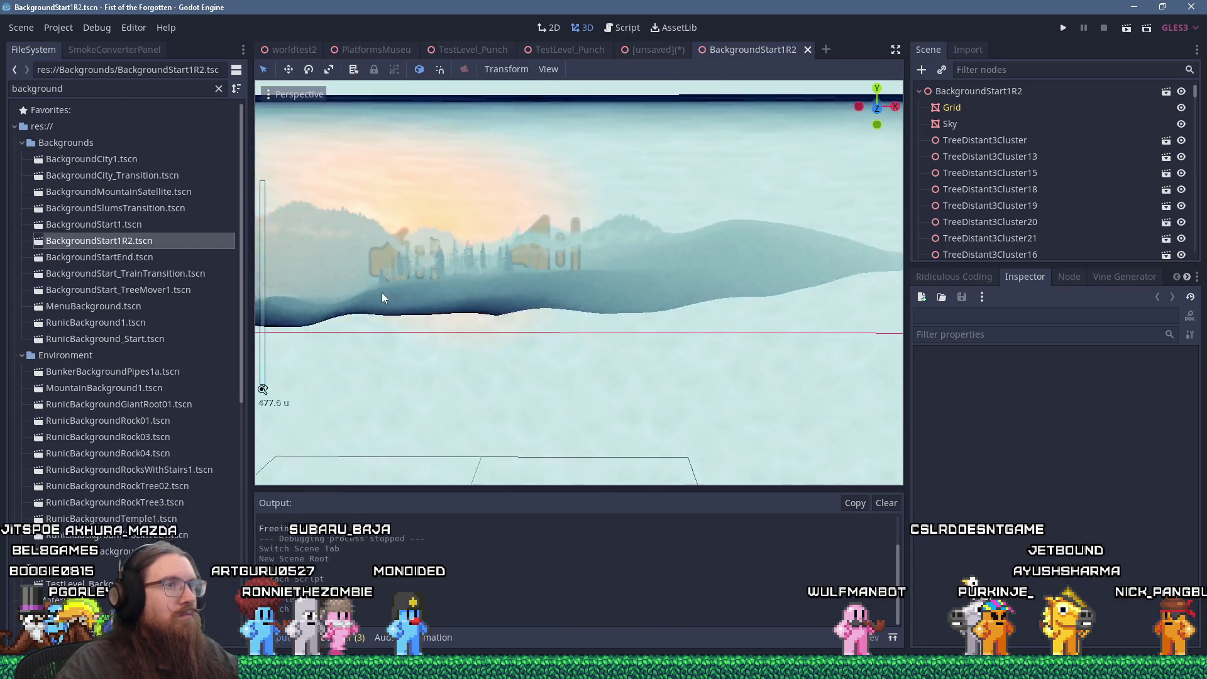
scroll(640, 266, "up", 5)
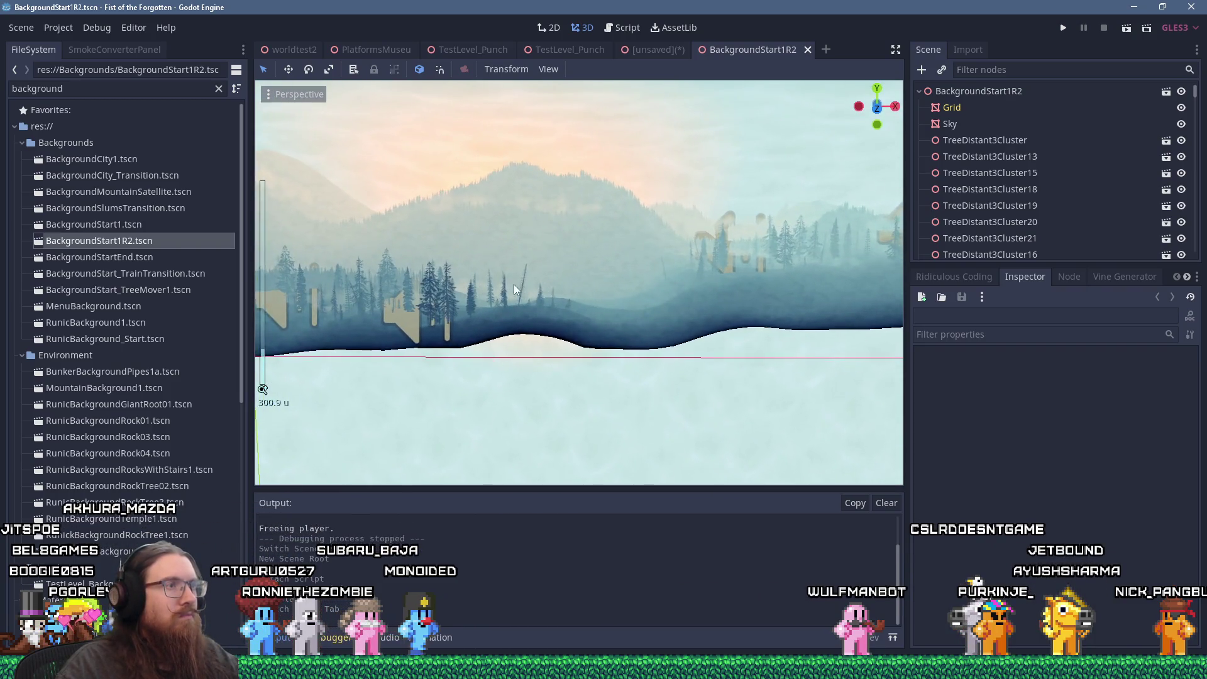
scroll(584, 265, "up", 6)
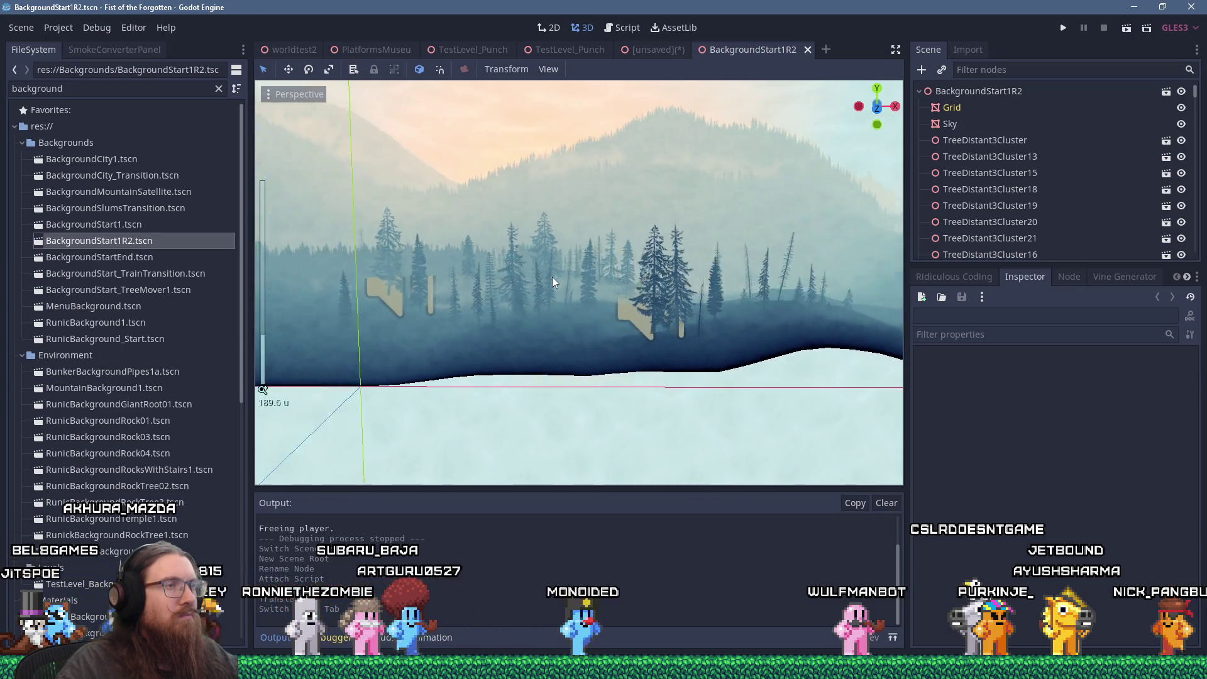
middle_click(729, 49)
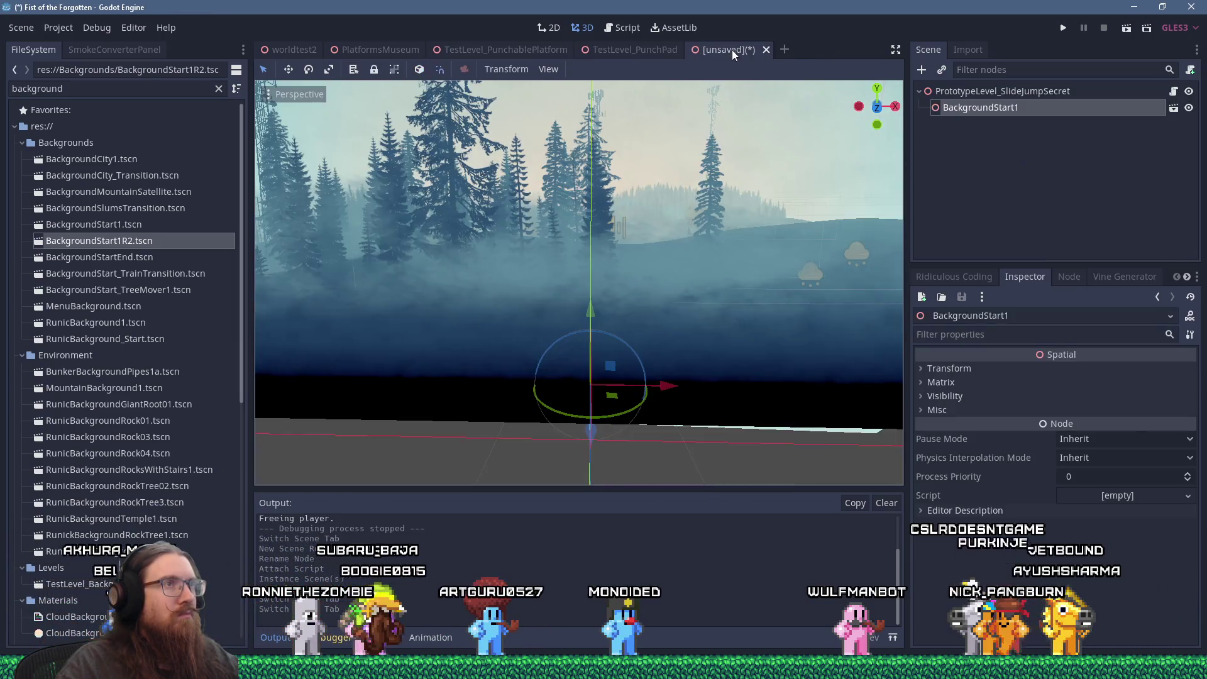
middle_click(714, 50)
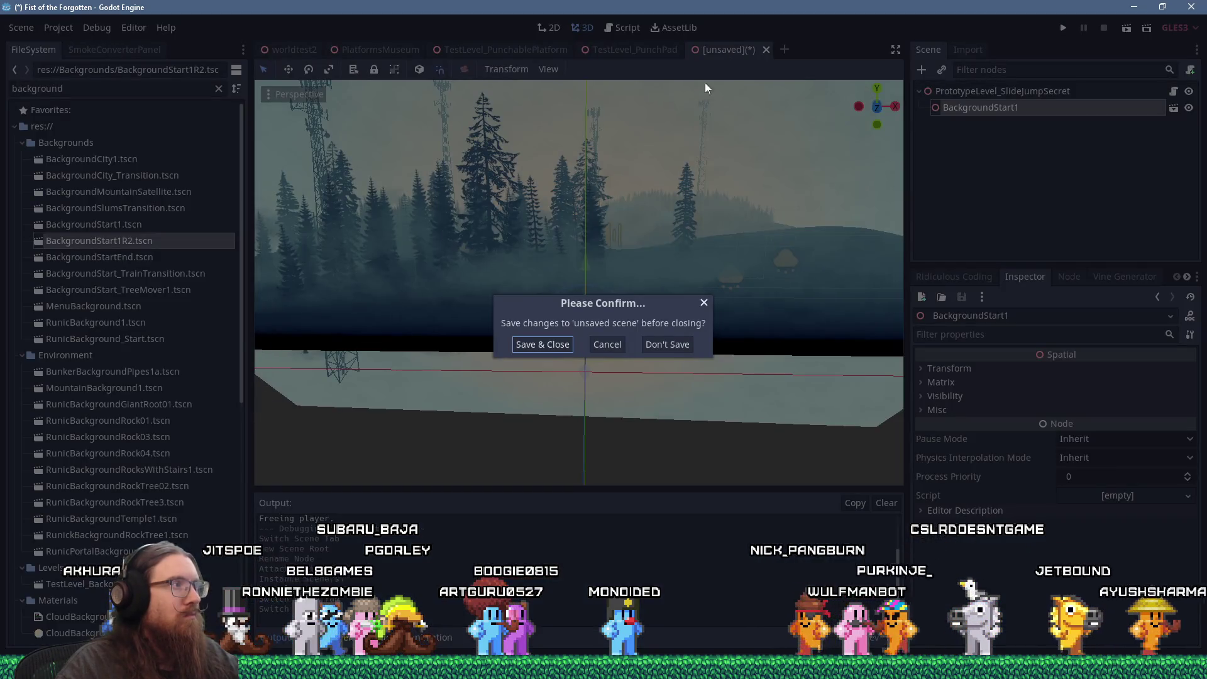
left_click(657, 345)
Search the project files for 'slidejum' and 'prototy', rechecking the slide jump sketch in between.
left_click(121, 223)
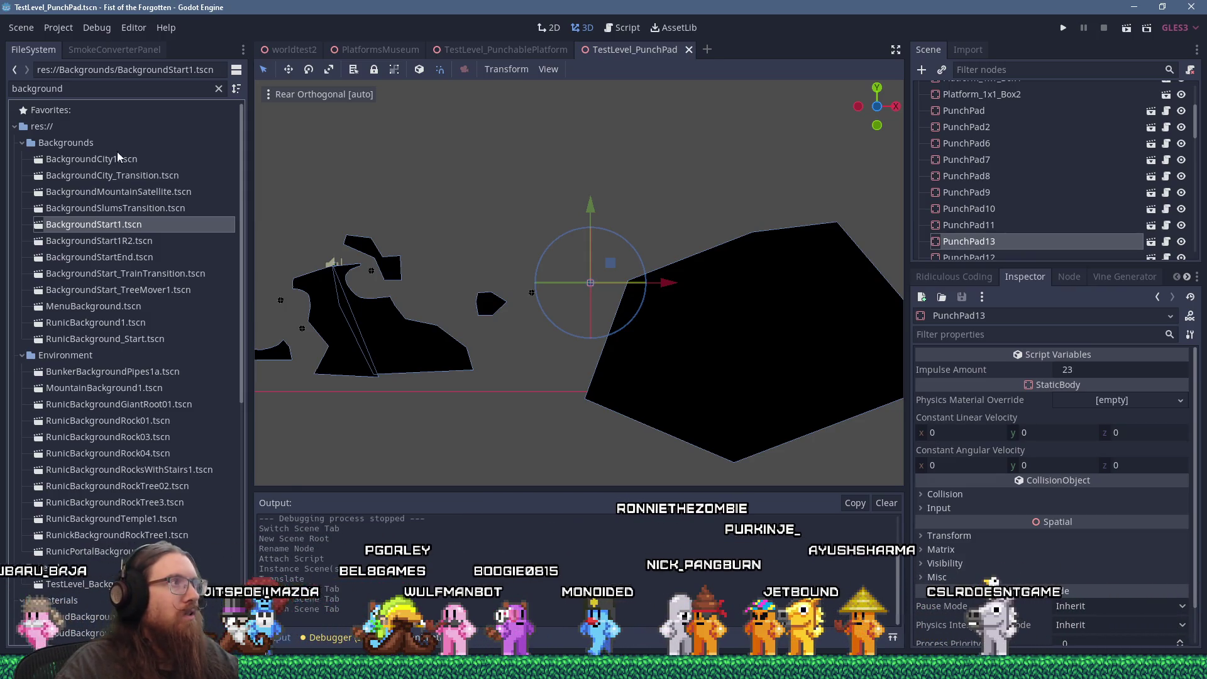
double_click(129, 88)
type("sli")
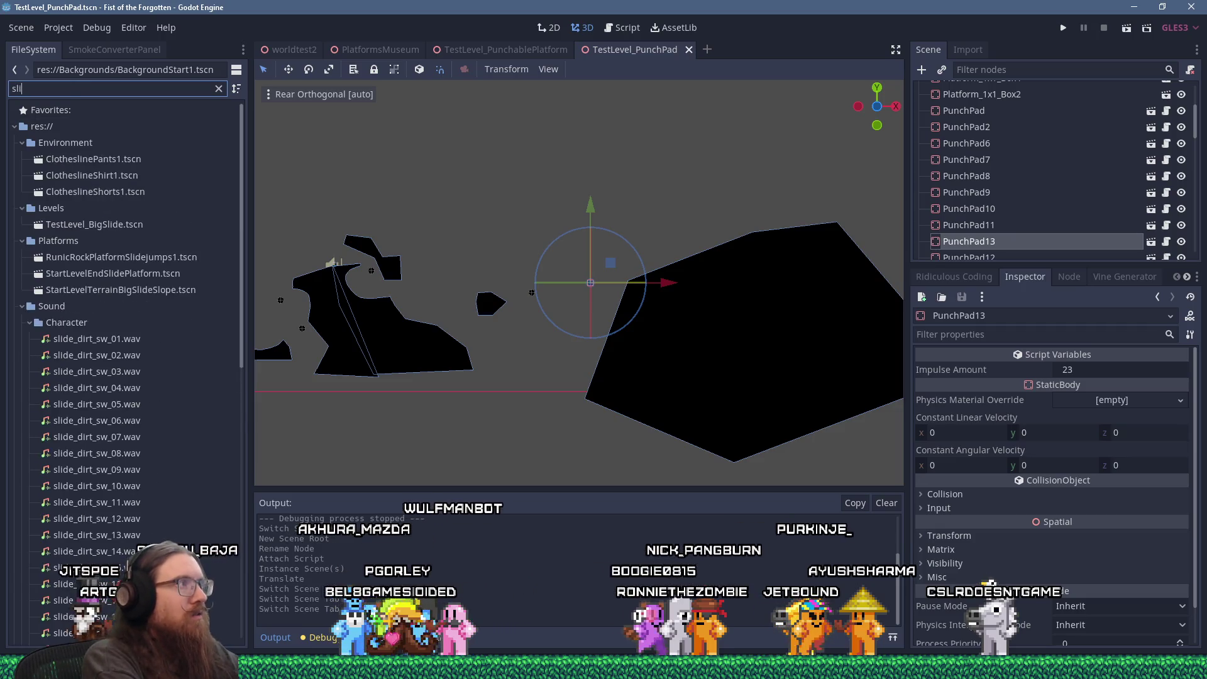
type("dejump")
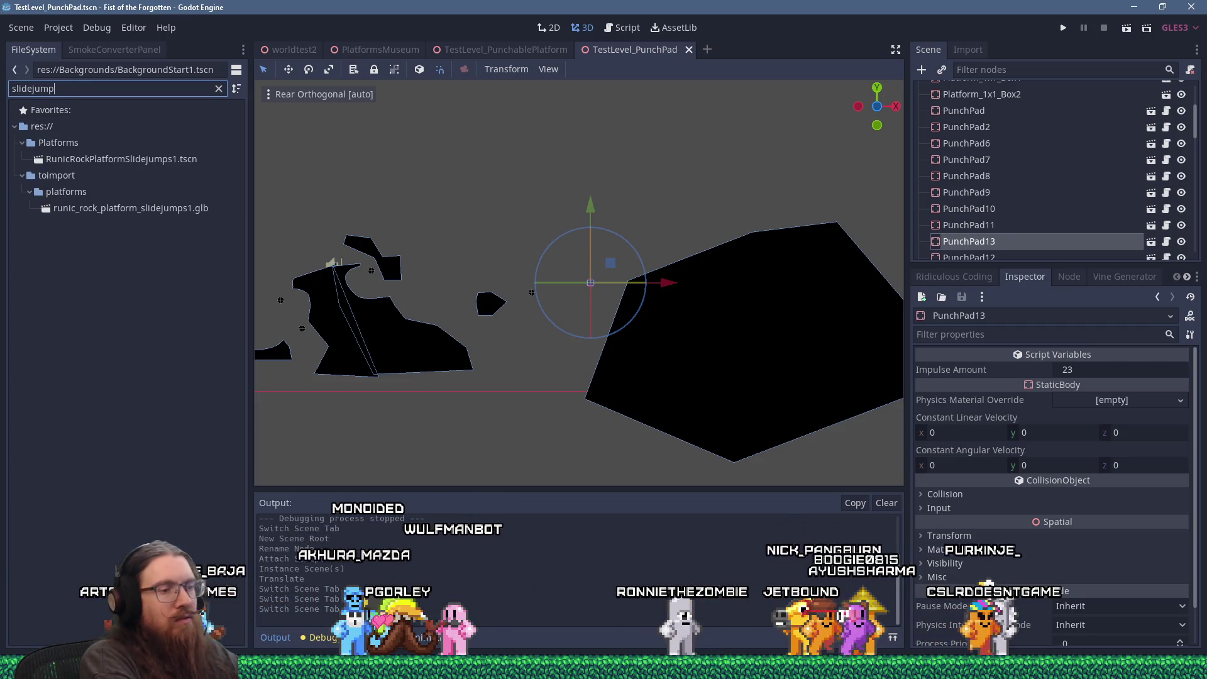
key("BackSpace")
key("alt+Tab")
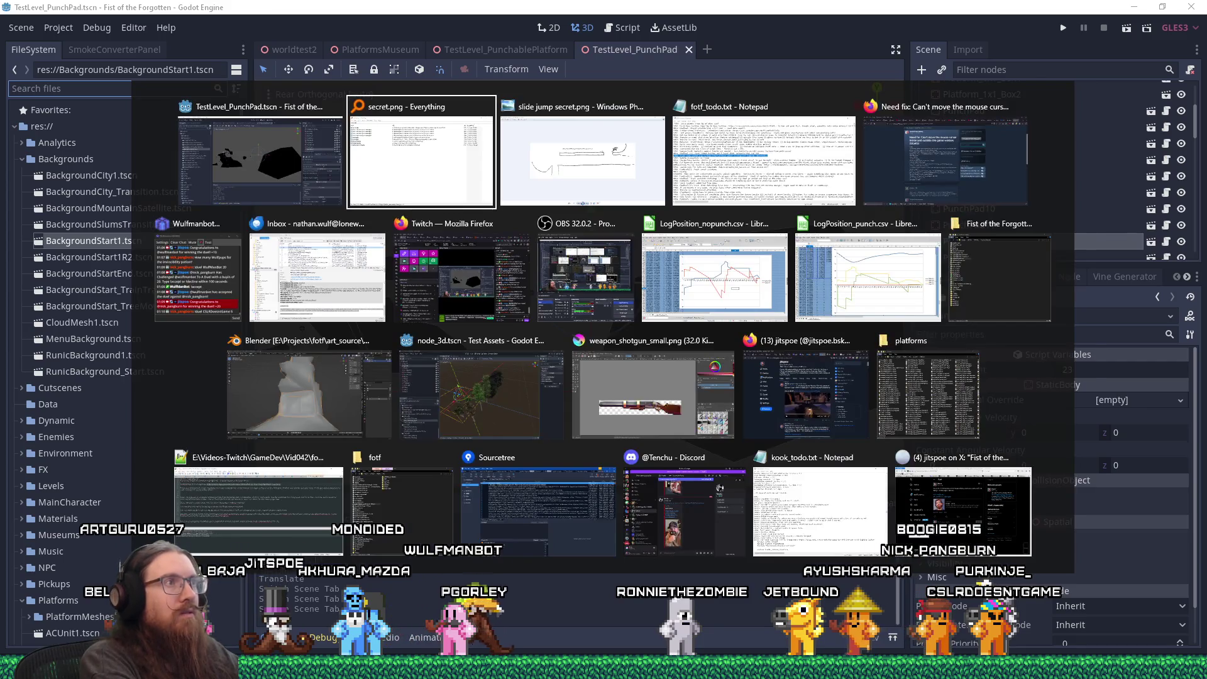
key("alt+Tab")
key("Tab")
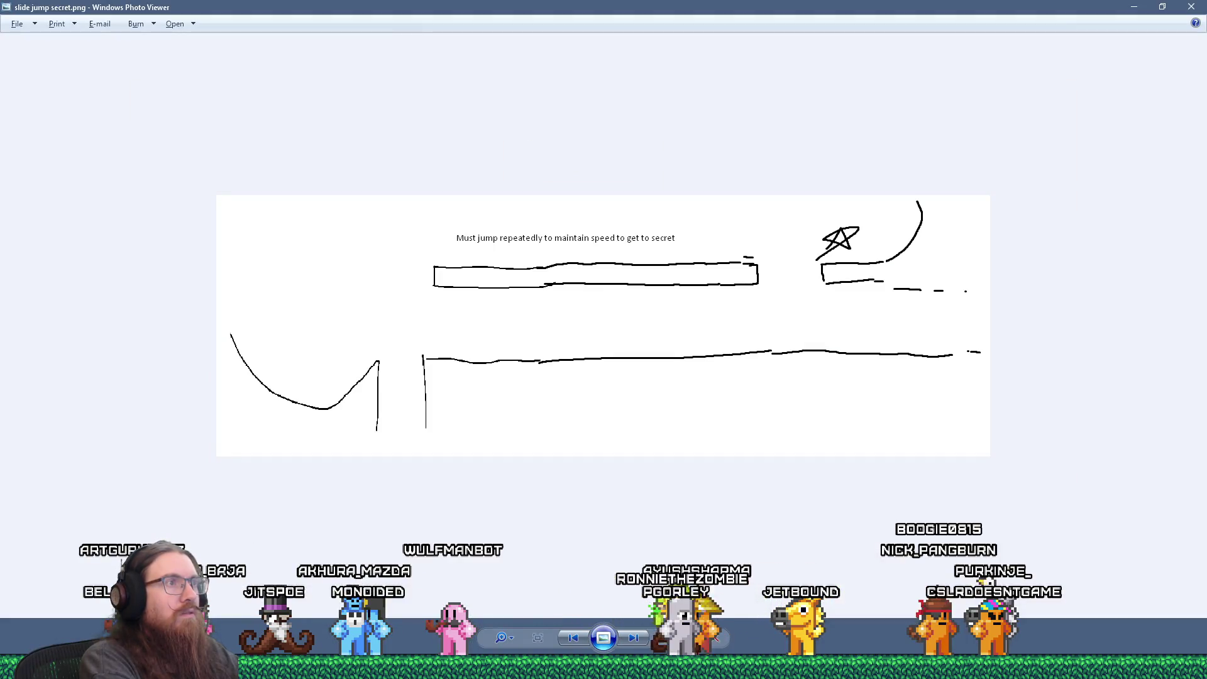
key("alt+Tab")
key("alt+Tab")
type("prototy")
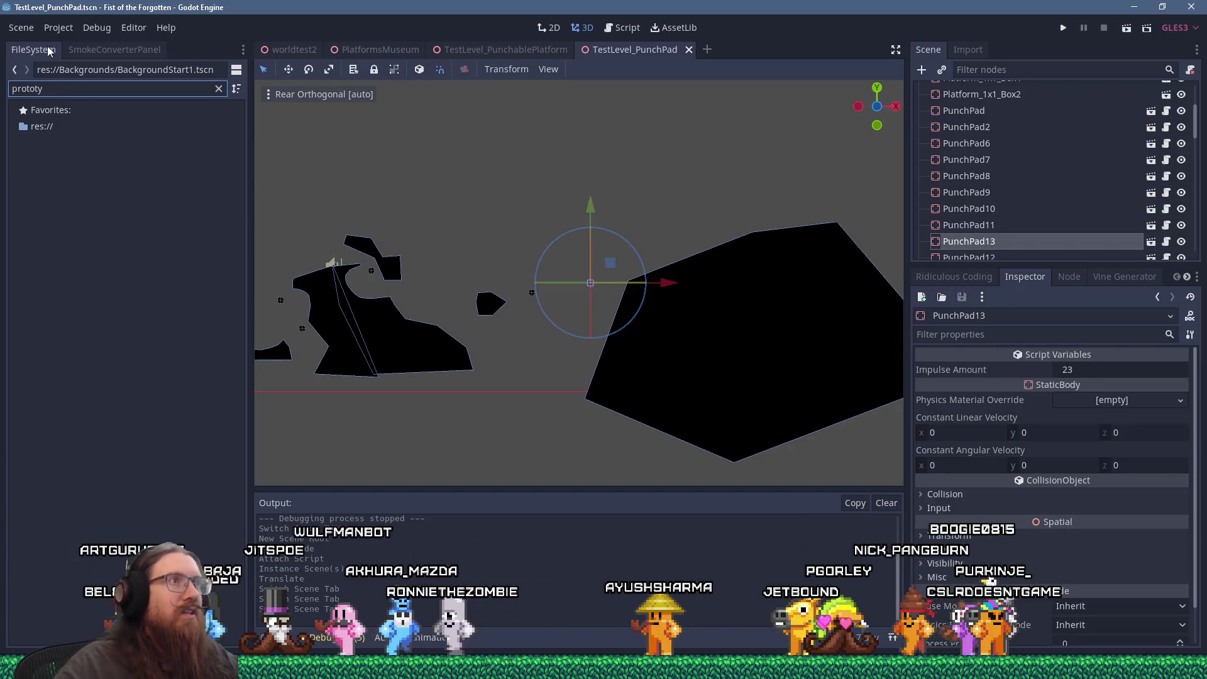
Create a new scene with root PrototypeLevel_SlideJumpSecret carrying the Level.gd script.
left_click(20, 27)
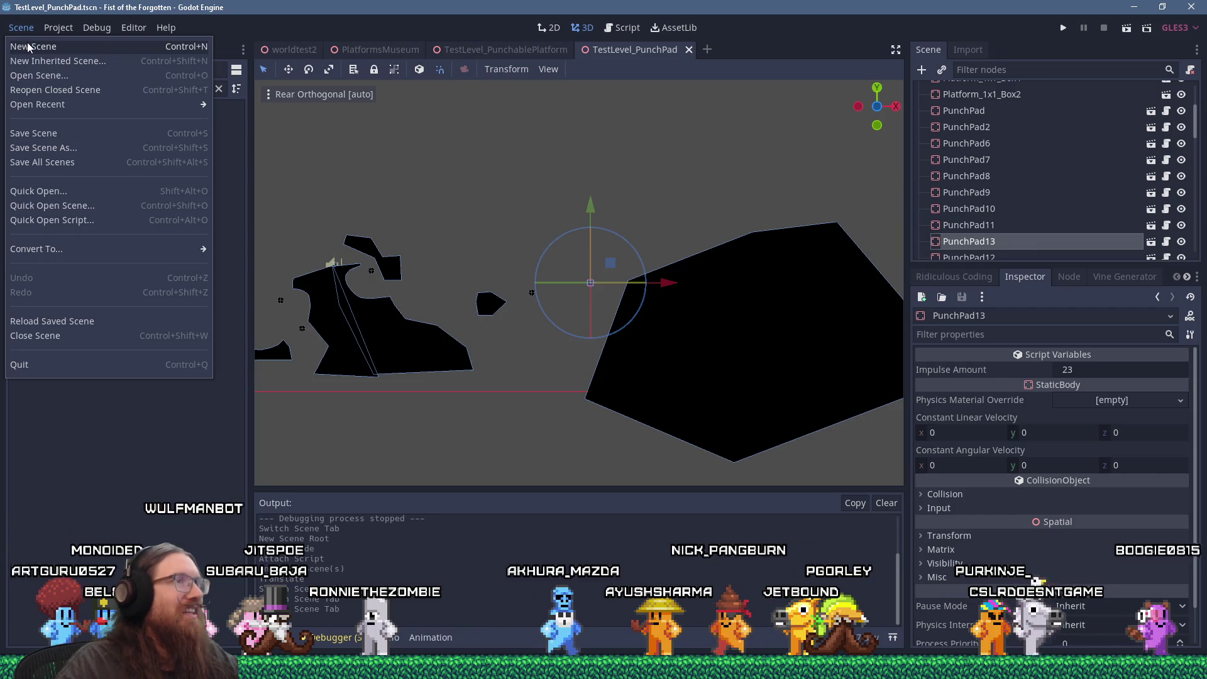
left_click(27, 43)
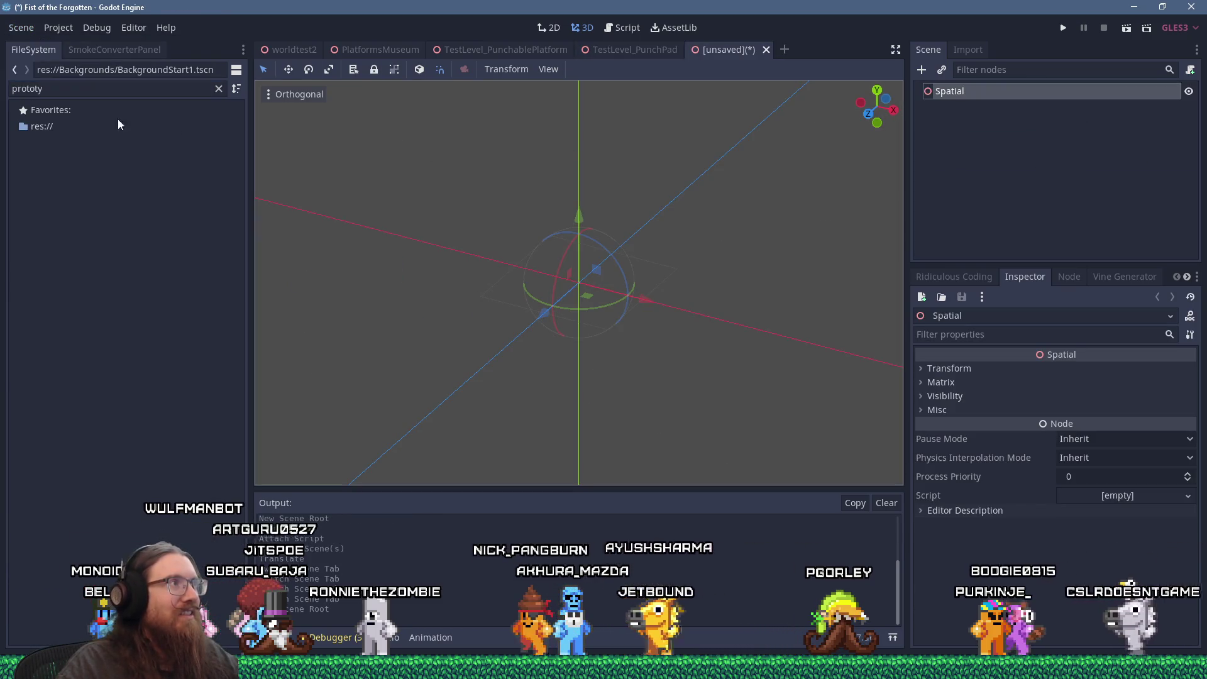
double_click(982, 91)
type("PrototypeLevel_SlideJumpSecret")
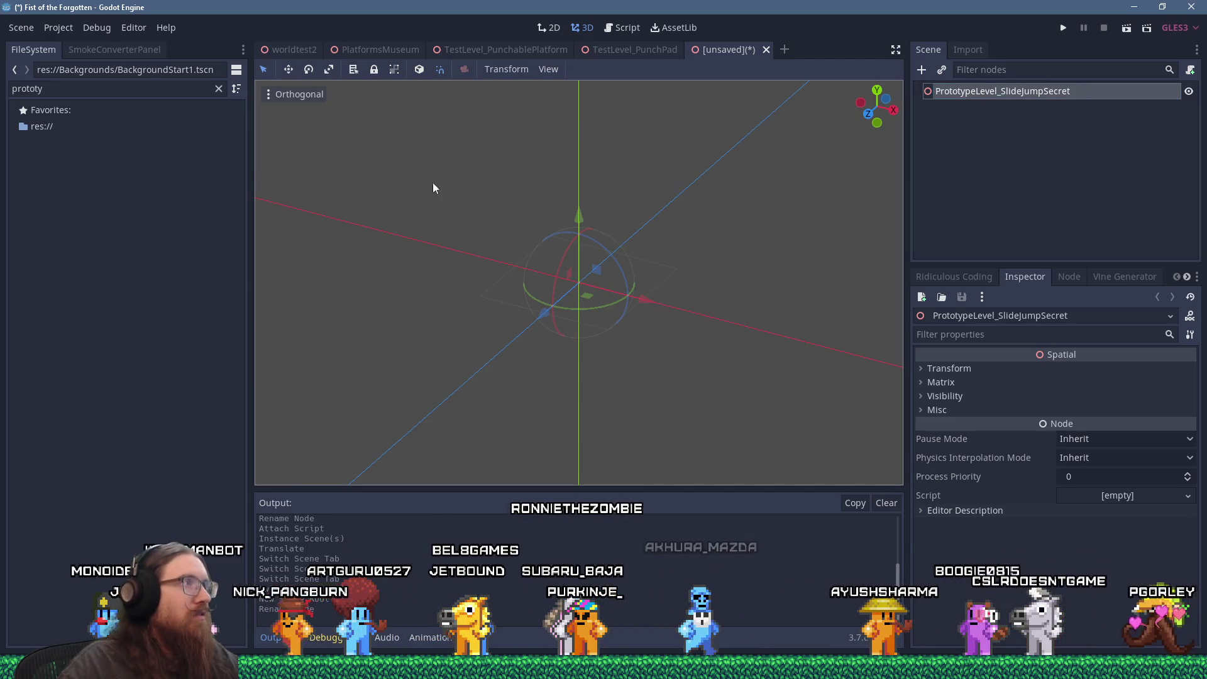
double_click(160, 89)
type("level.ts")
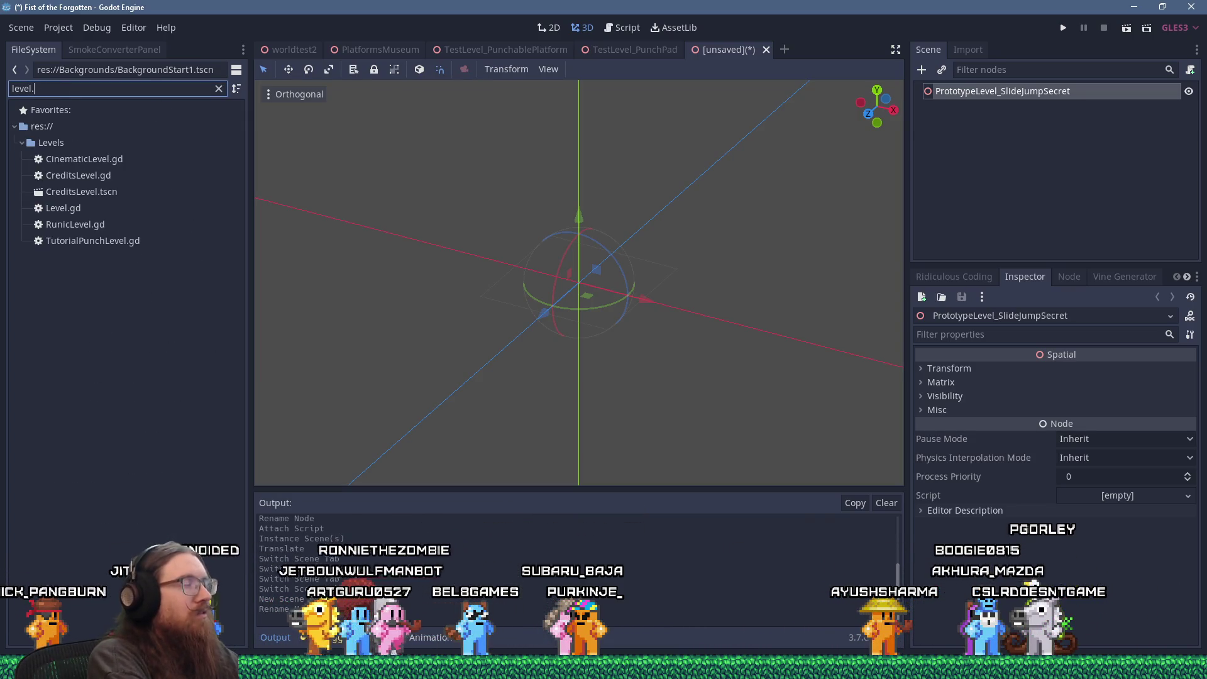
left_click_drag(62, 186, 764, 174)
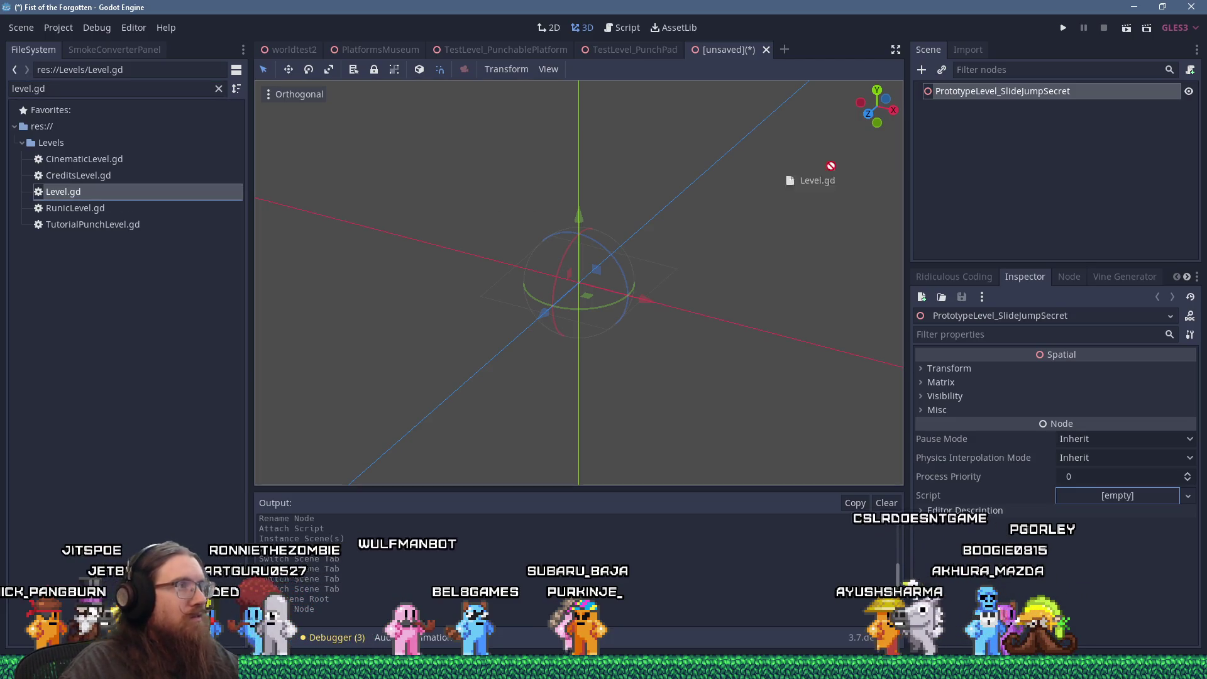
left_click_drag(1031, 95, 1028, 92)
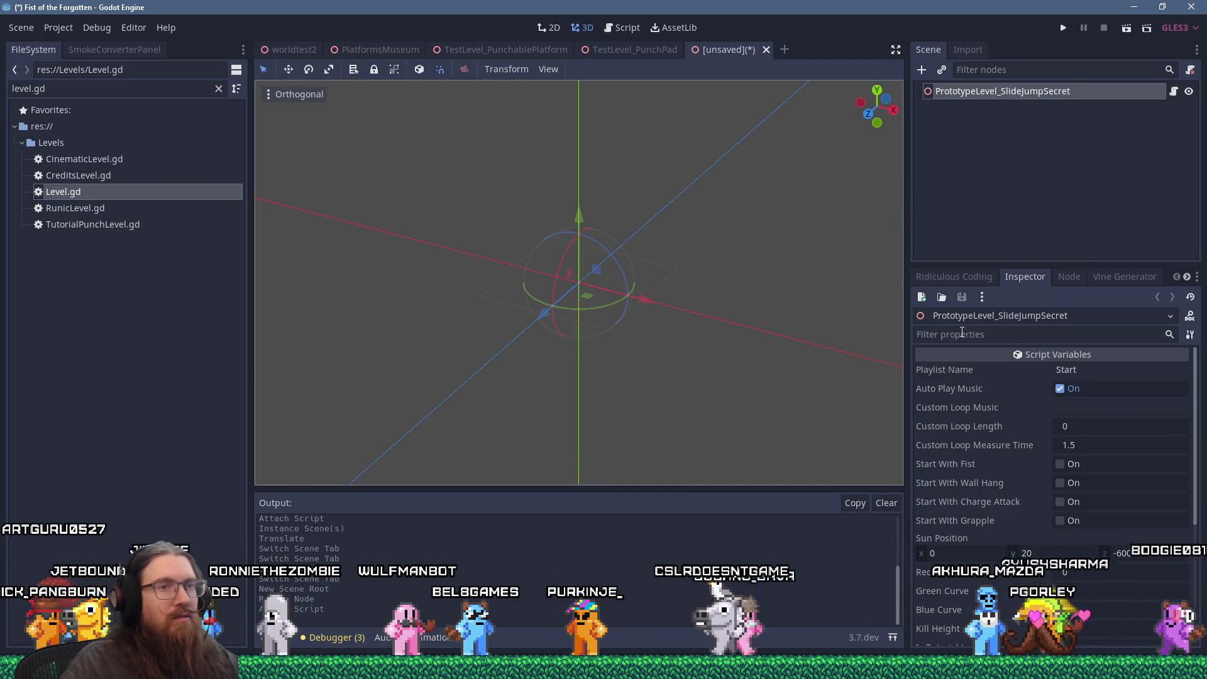
key("ctrl+s")
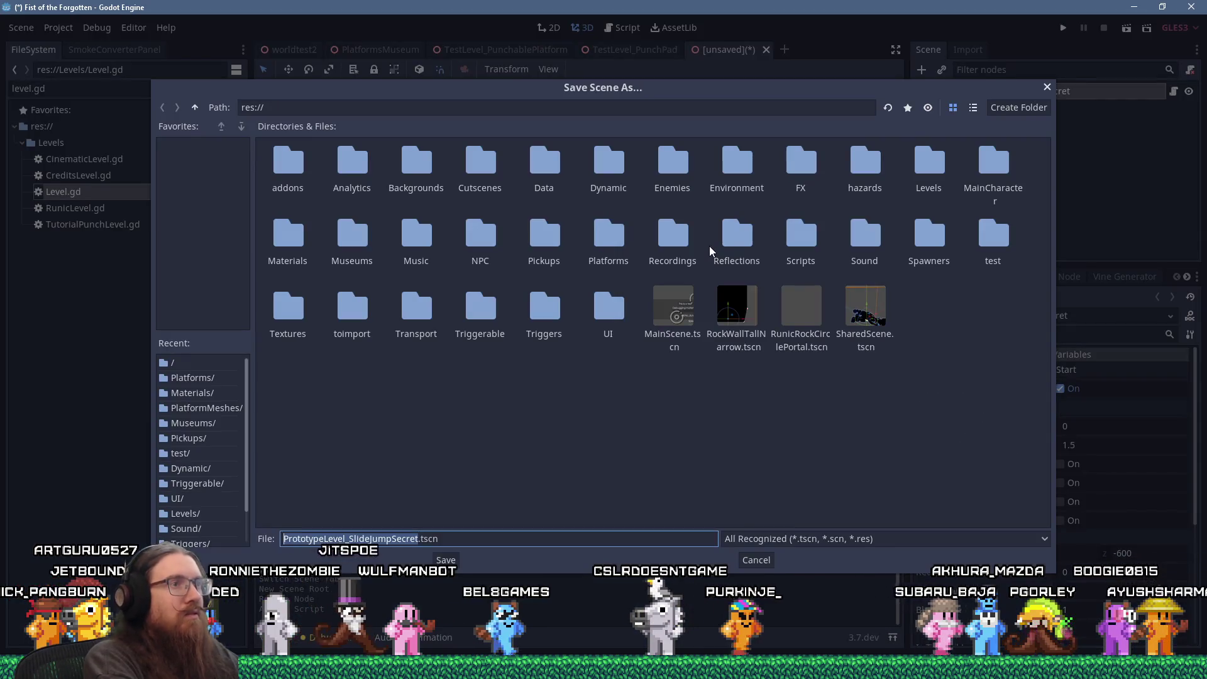
type("level")
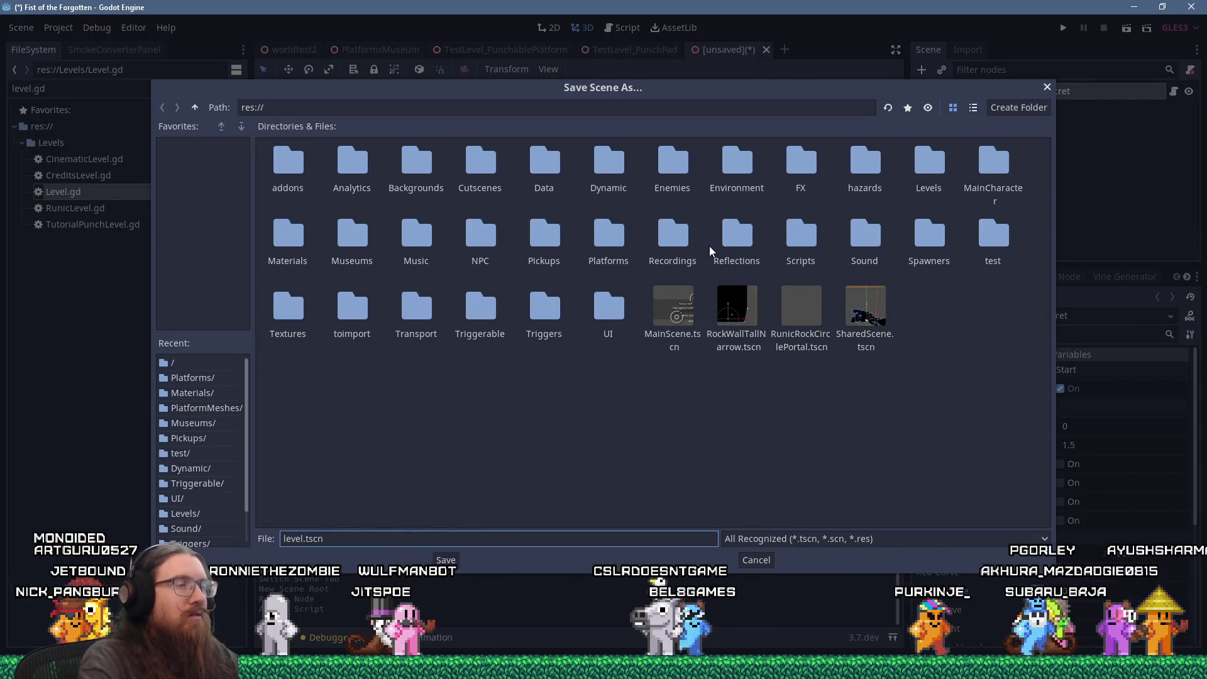
key("Escape")
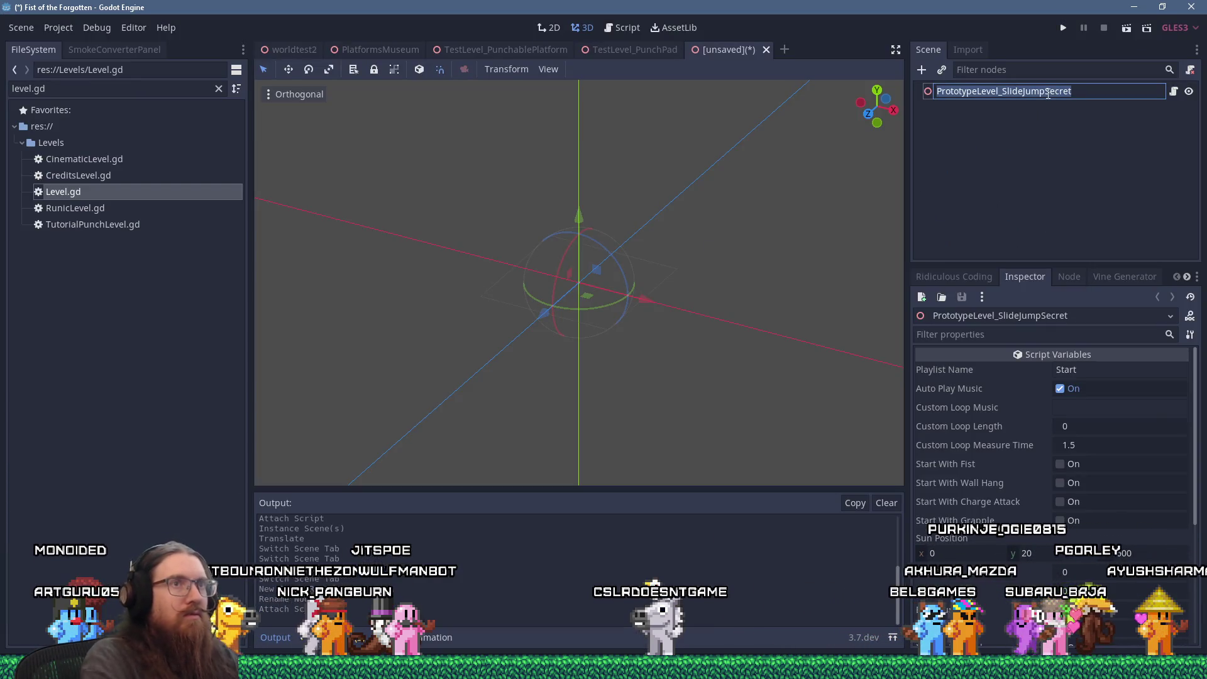
key("Return")
Save the scene as PrototypeLevel_SlideJumpSecret.tscn in the Levels folder.
key("ctrl+s")
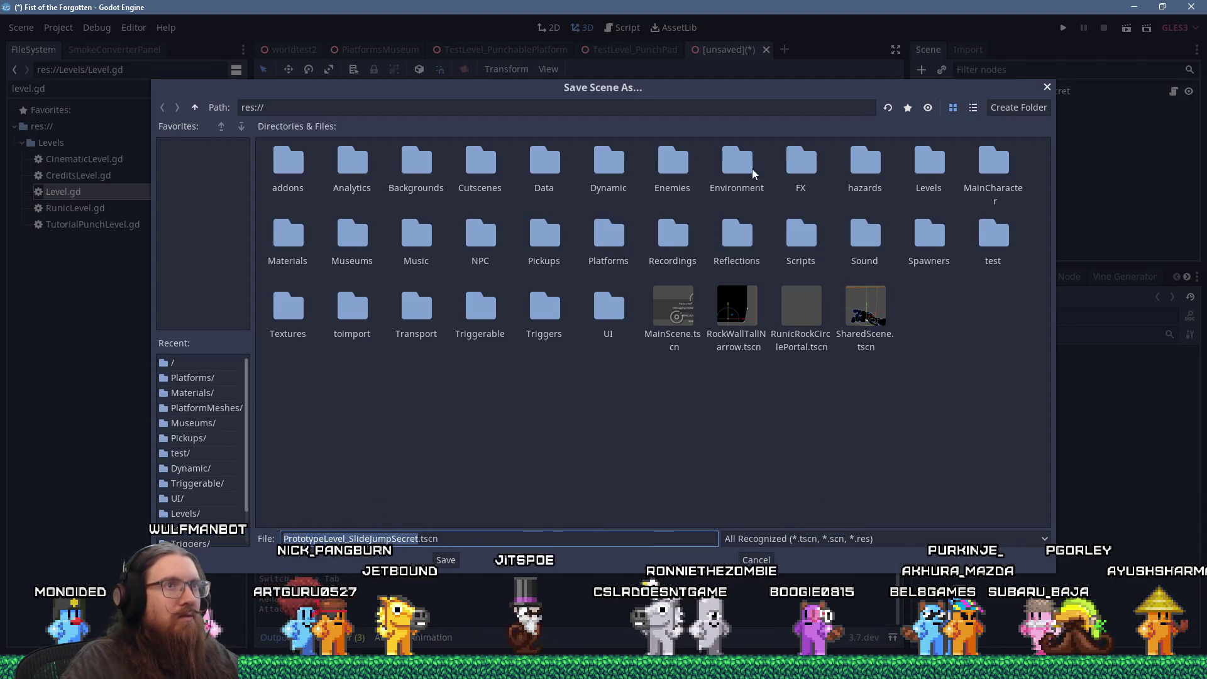
left_click(973, 107)
scroll(417, 278, "down", 3)
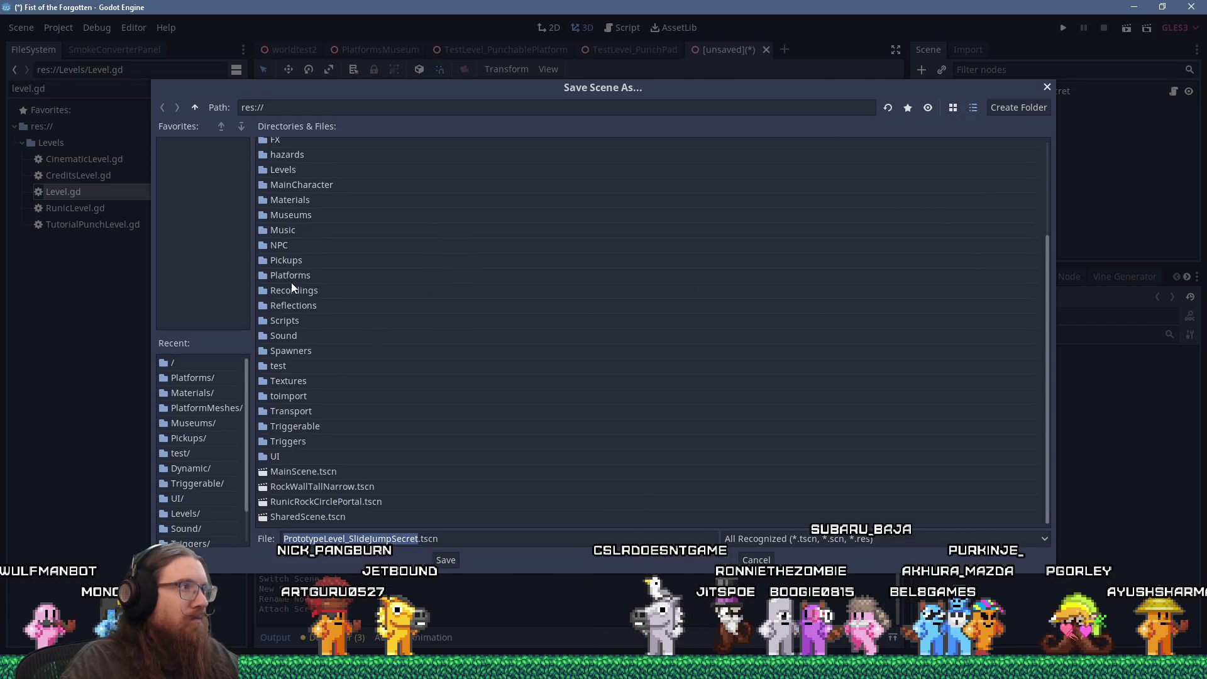
left_click(284, 173)
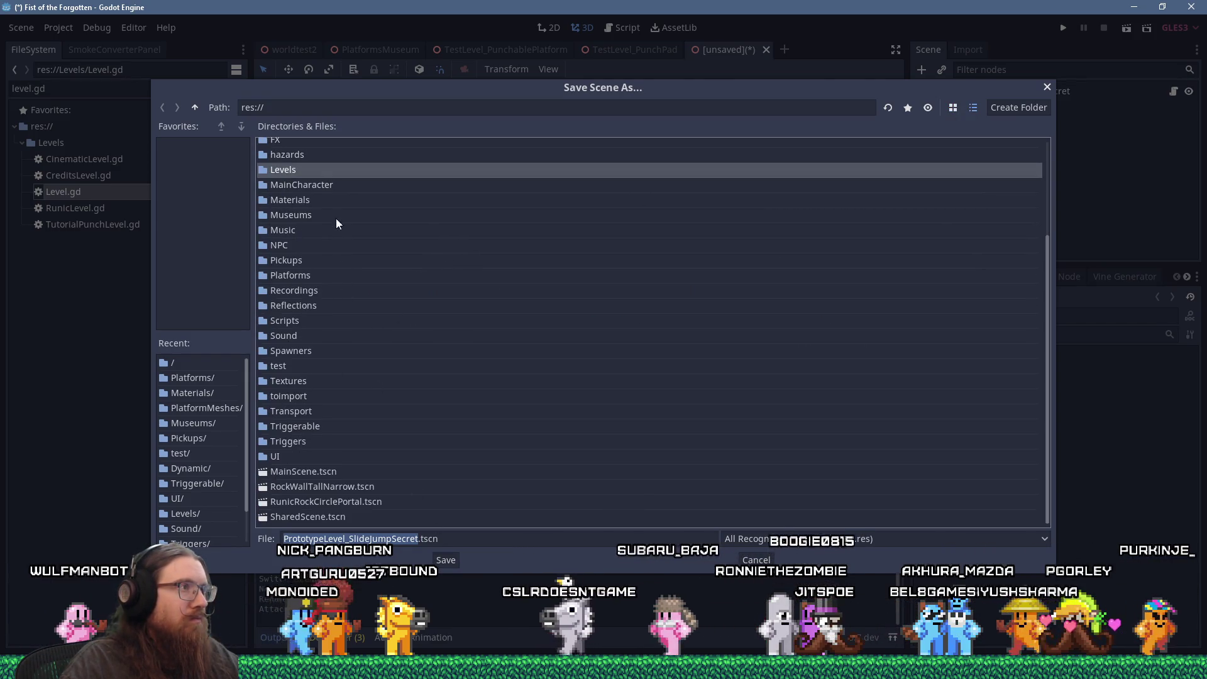
double_click(314, 168)
left_click(445, 560)
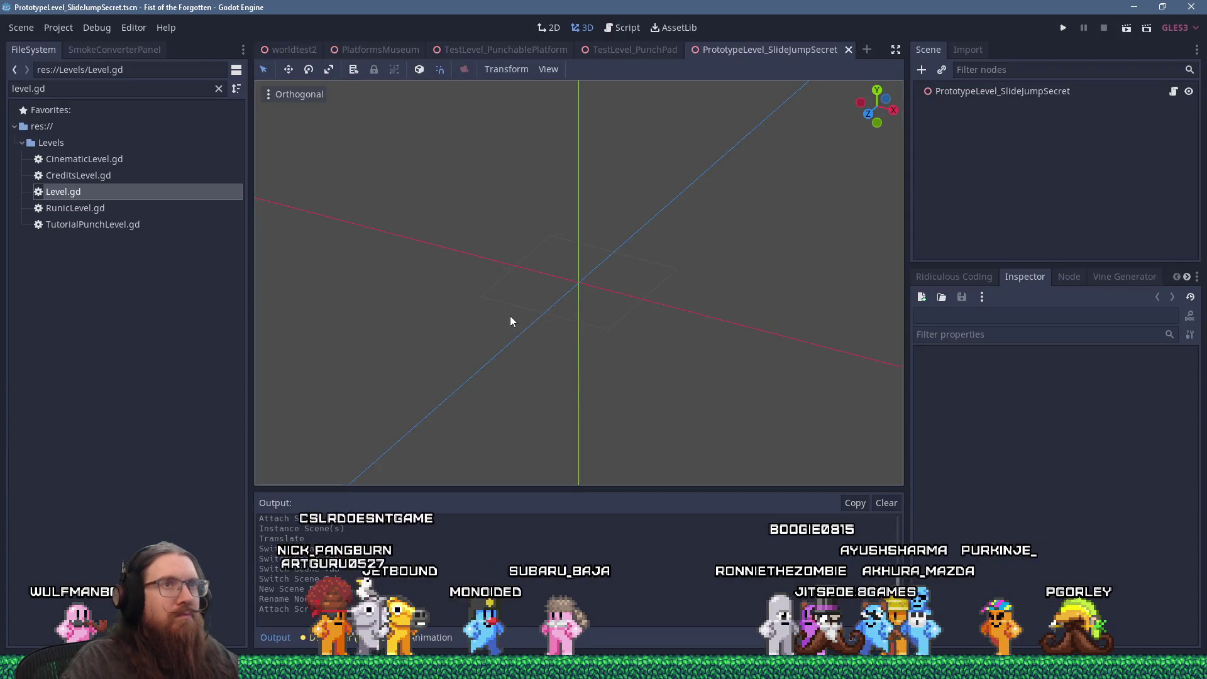
left_click(131, 92)
type("r2.")
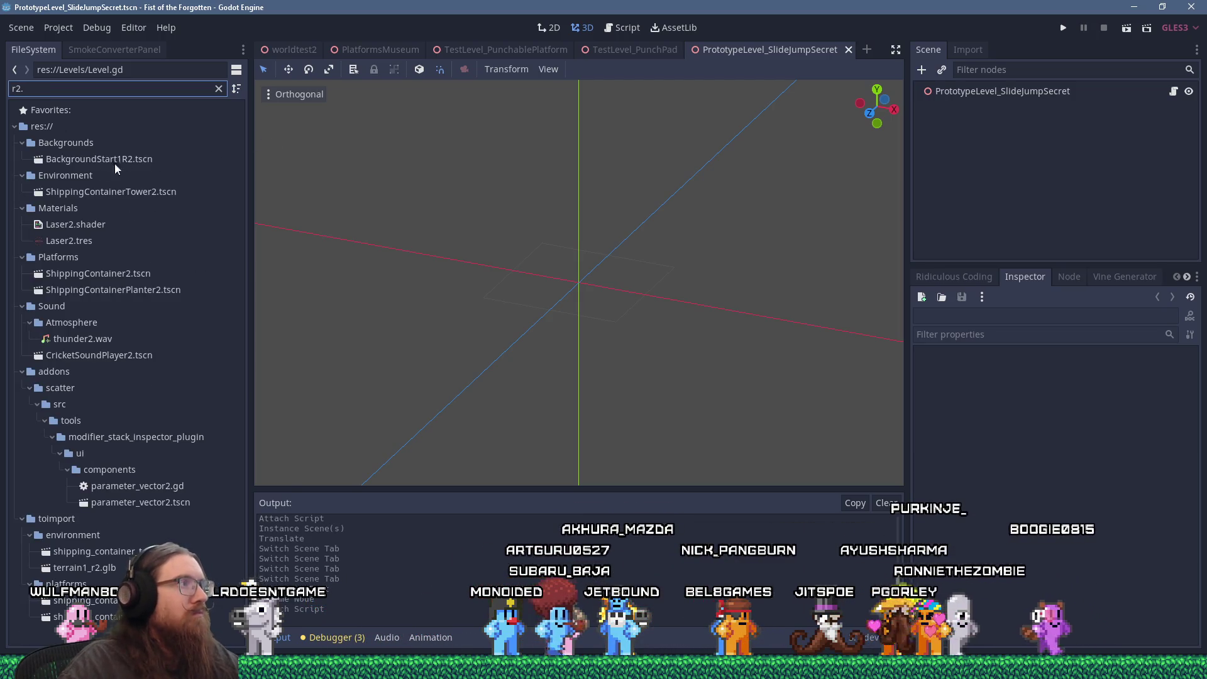
left_click_drag(99, 161, 936, 120)
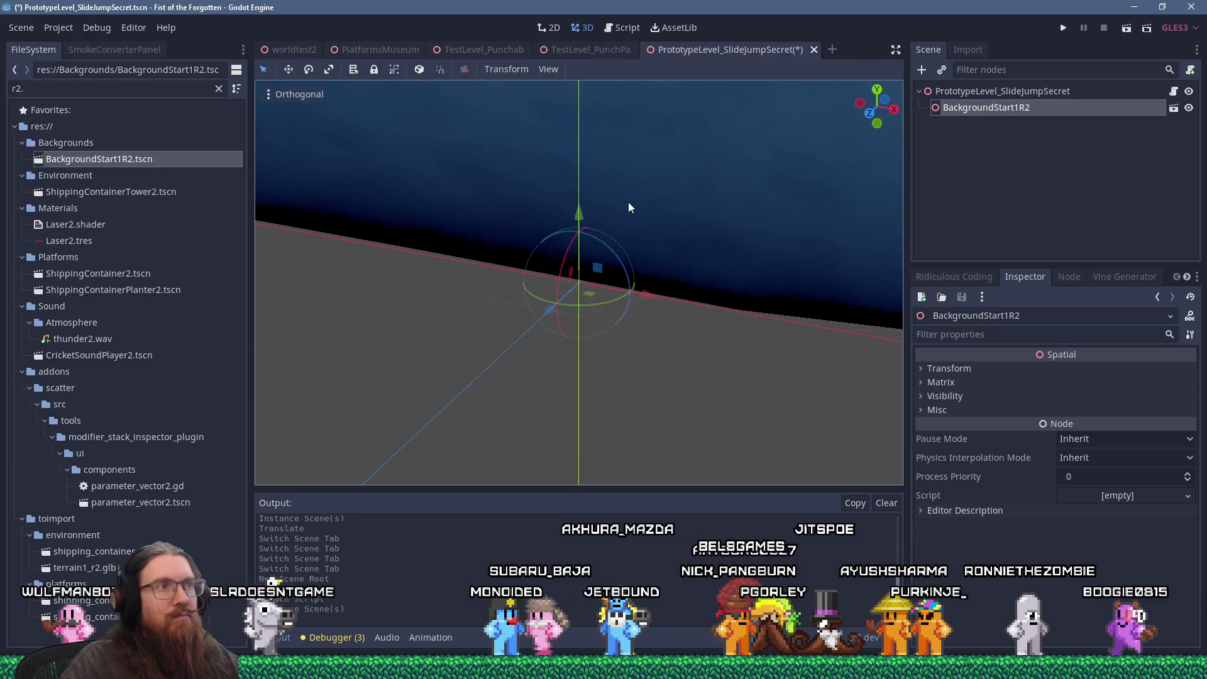
scroll(616, 161, "down", 5)
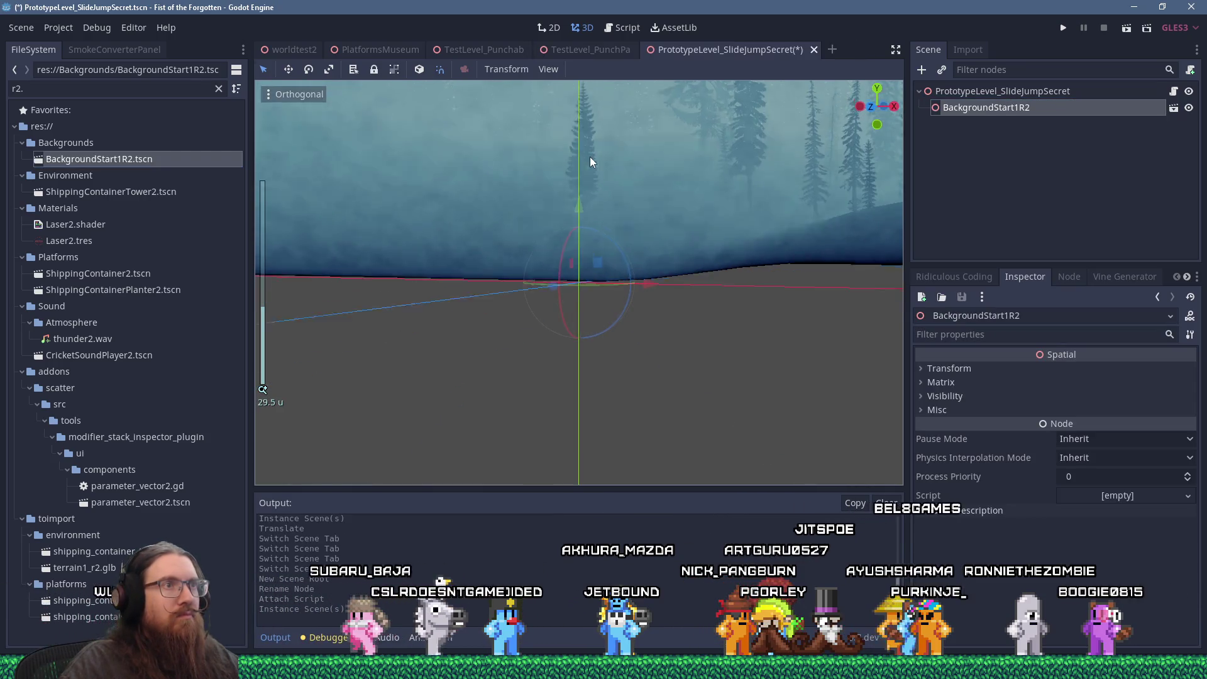
key("KP_5")
scroll(613, 179, "up", 2)
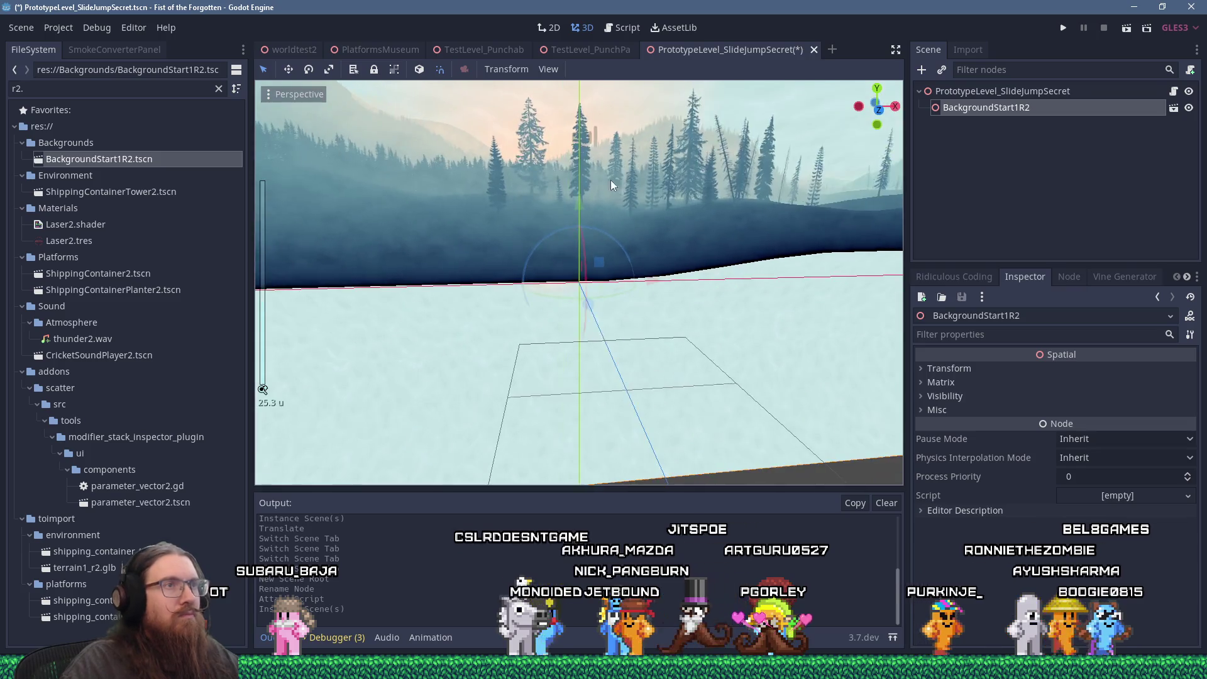
left_click_drag(642, 283, 598, 274)
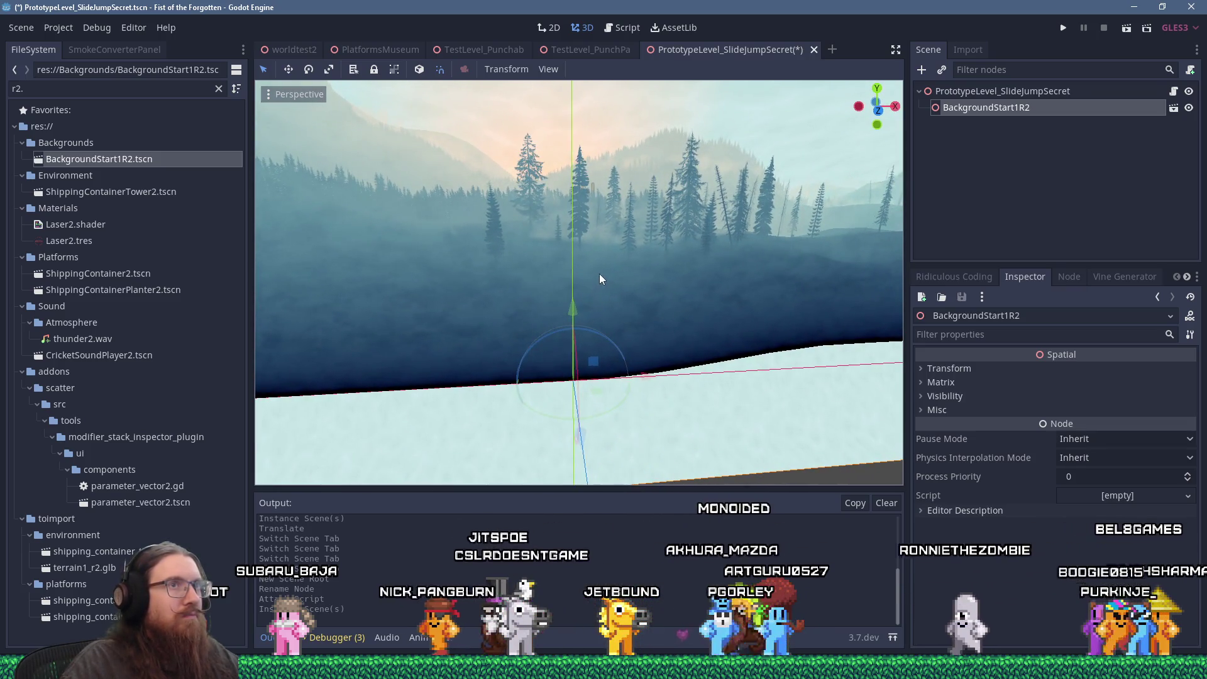
left_click(951, 91)
Add a StaticBody under the root with a CollisionPolygonMesh child.
left_click(921, 70)
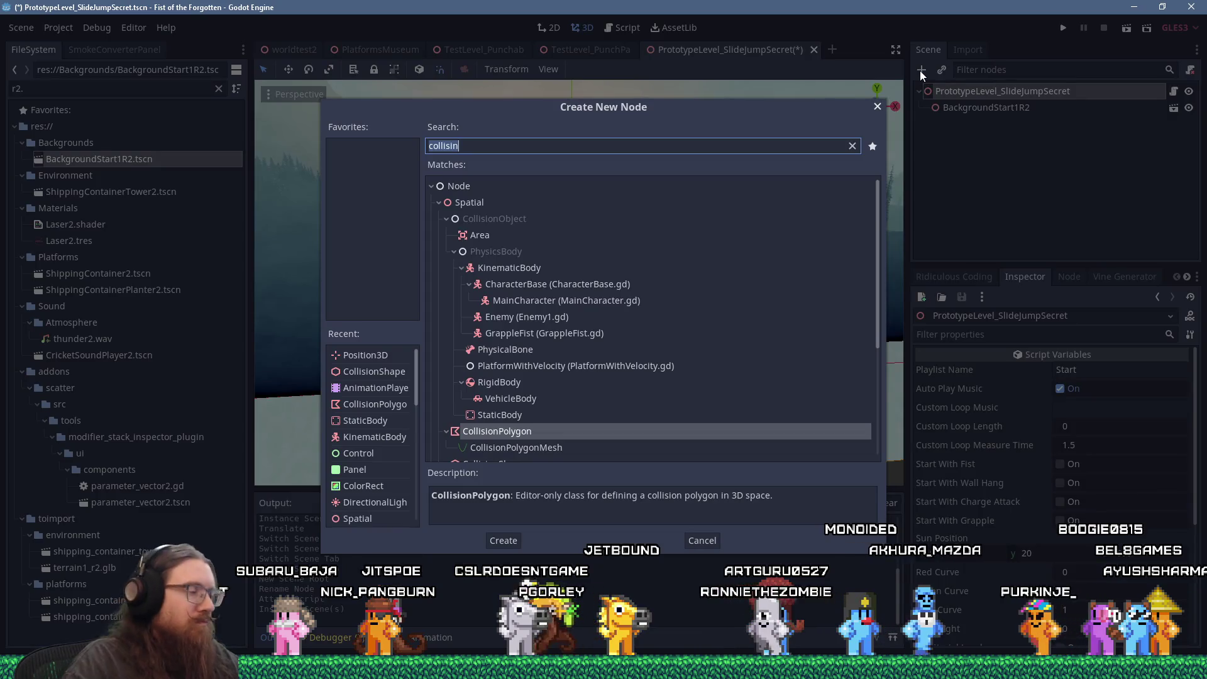
type("colision")
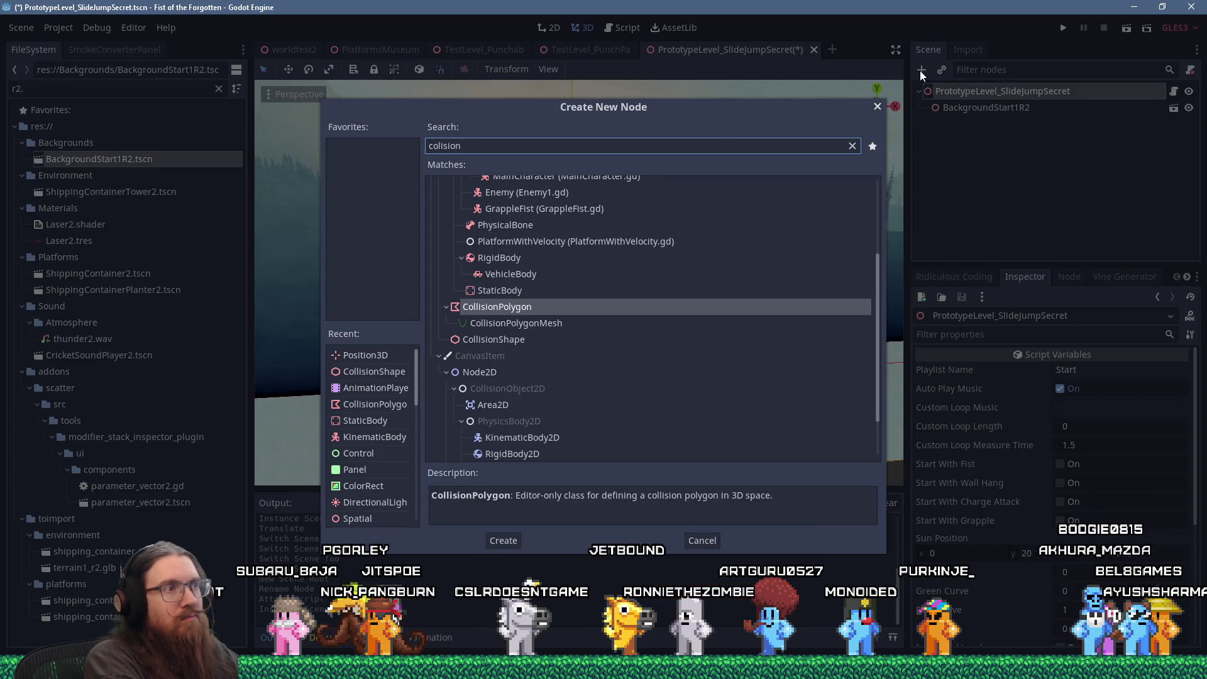
key("ctrl+a")
type("static")
key("Return")
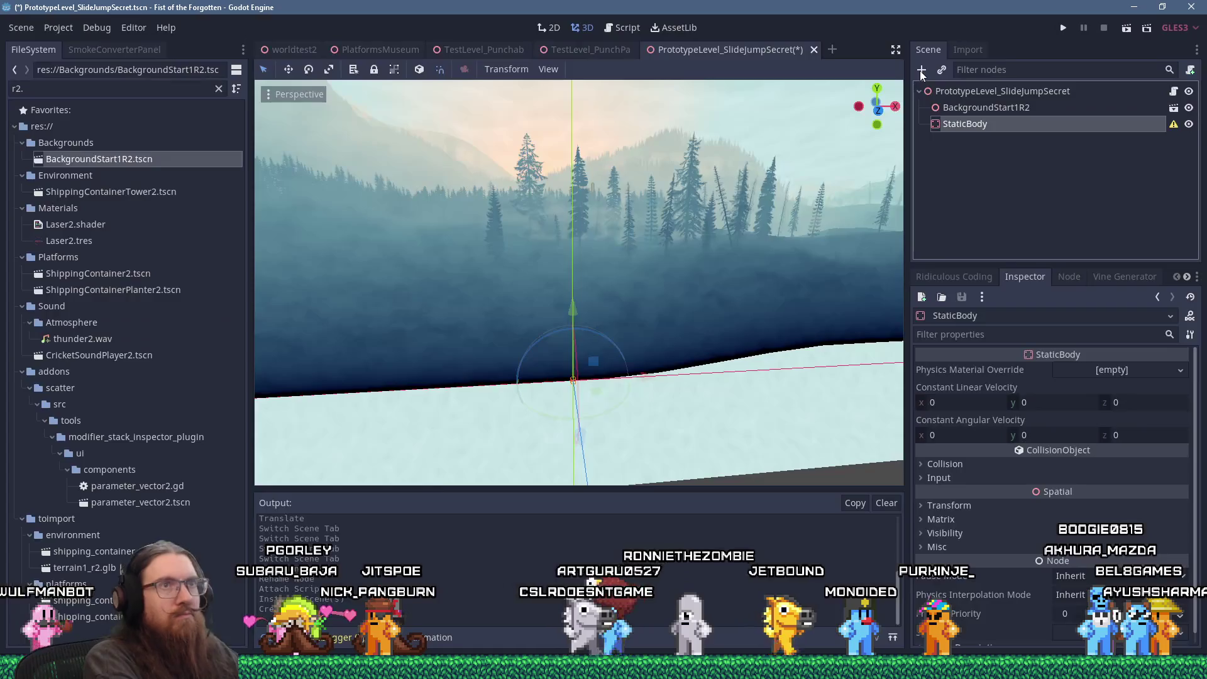
left_click(920, 70)
type("colli")
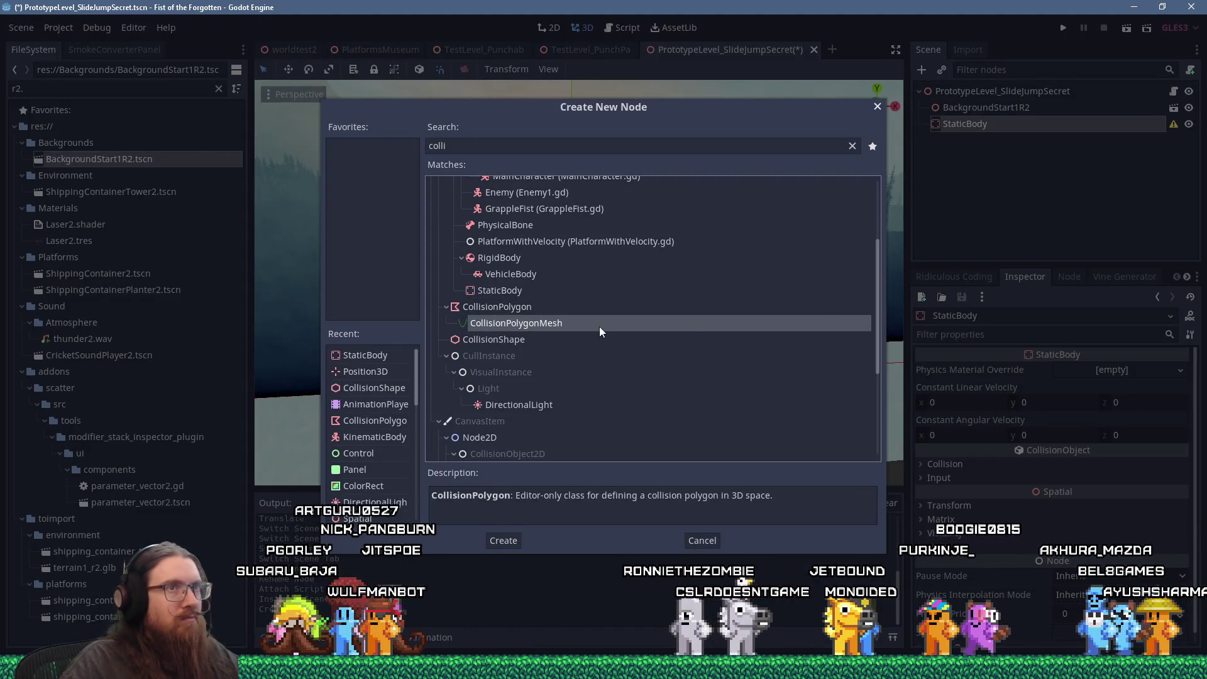
double_click(599, 325)
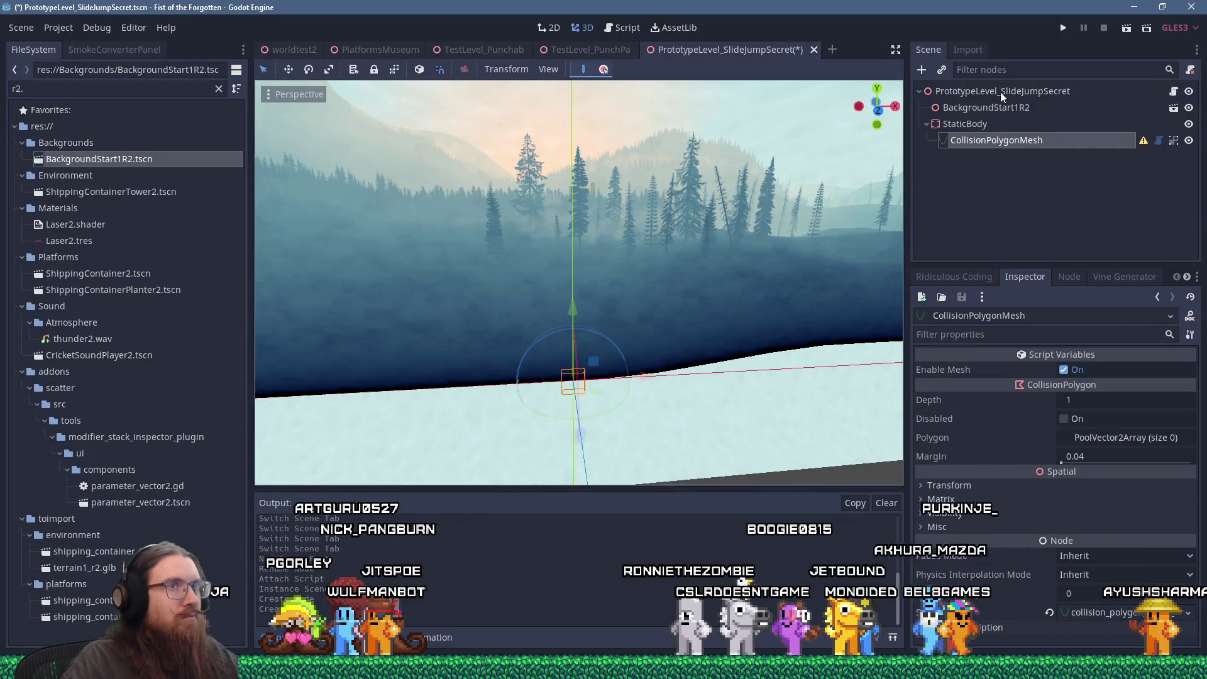
In rear orthogonal view, draw a closed seven-point polygon forming a solid hill-shaped block.
scroll(520, 231, "up", 5)
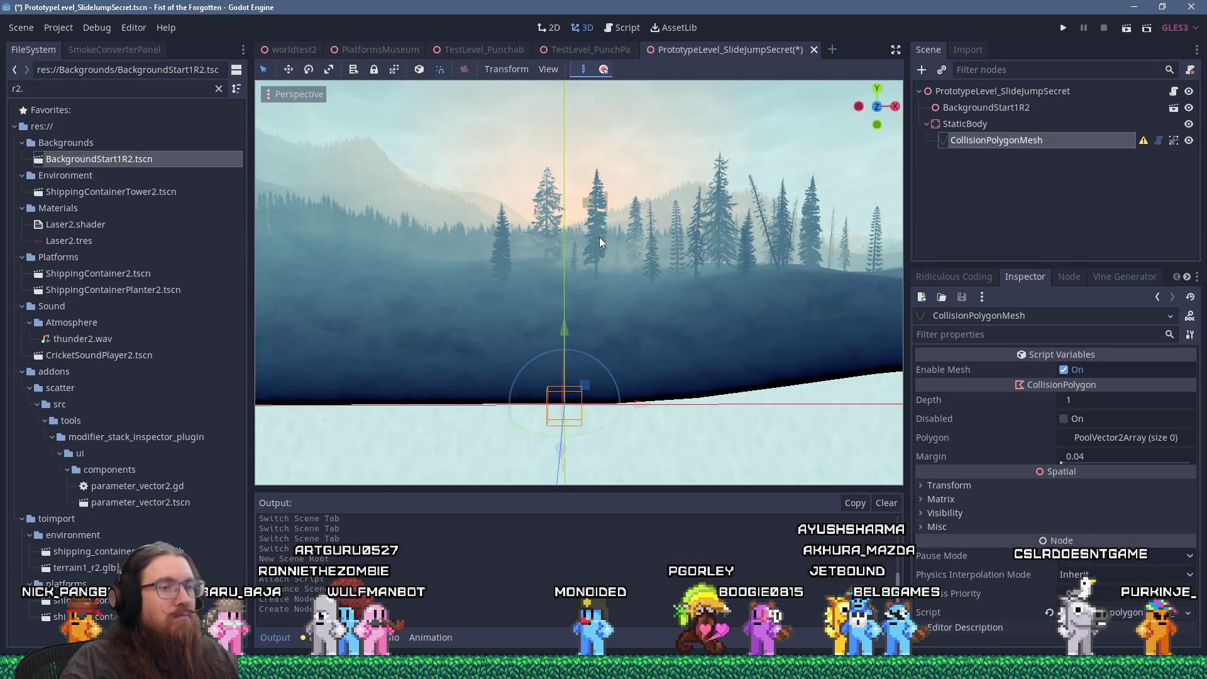
key("ctrl+KP_1")
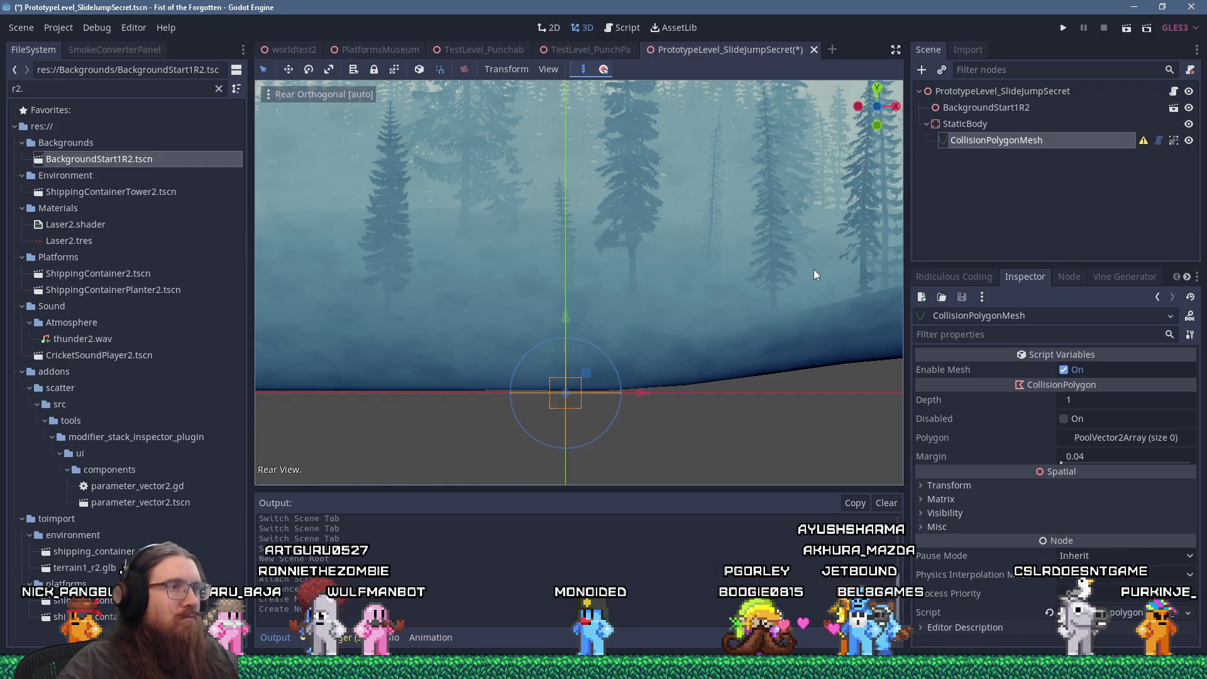
scroll(813, 269, "down", 5)
scroll(652, 309, "up", 3)
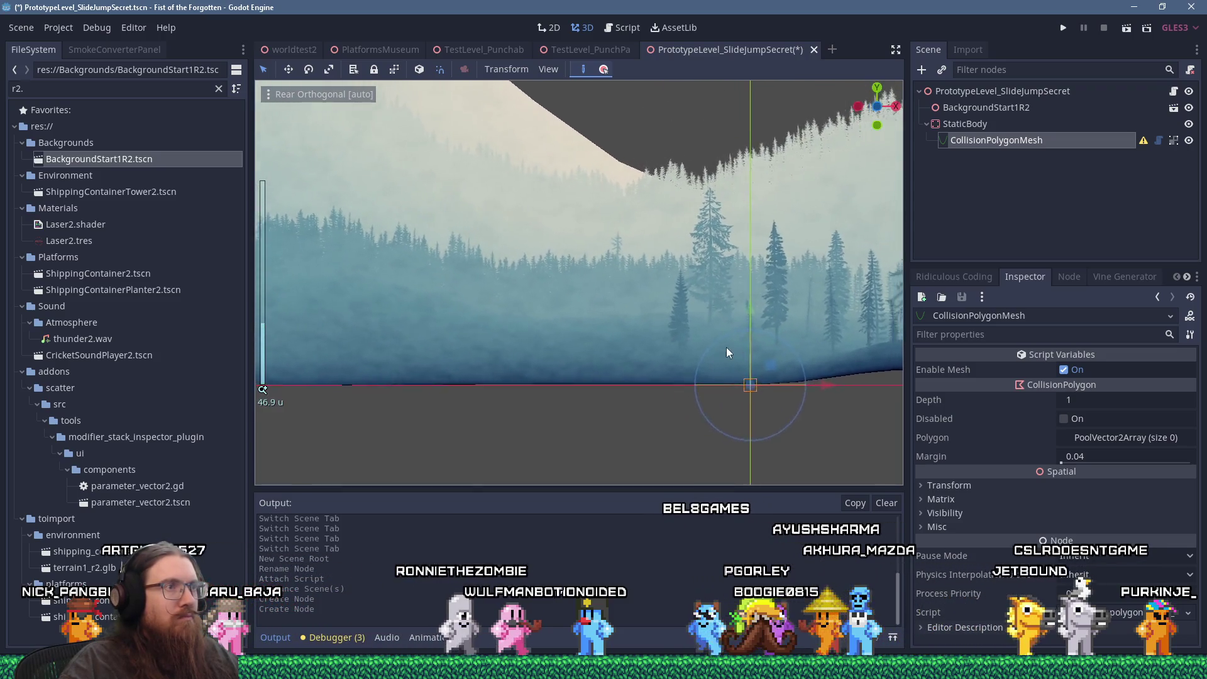
left_click(520, 234)
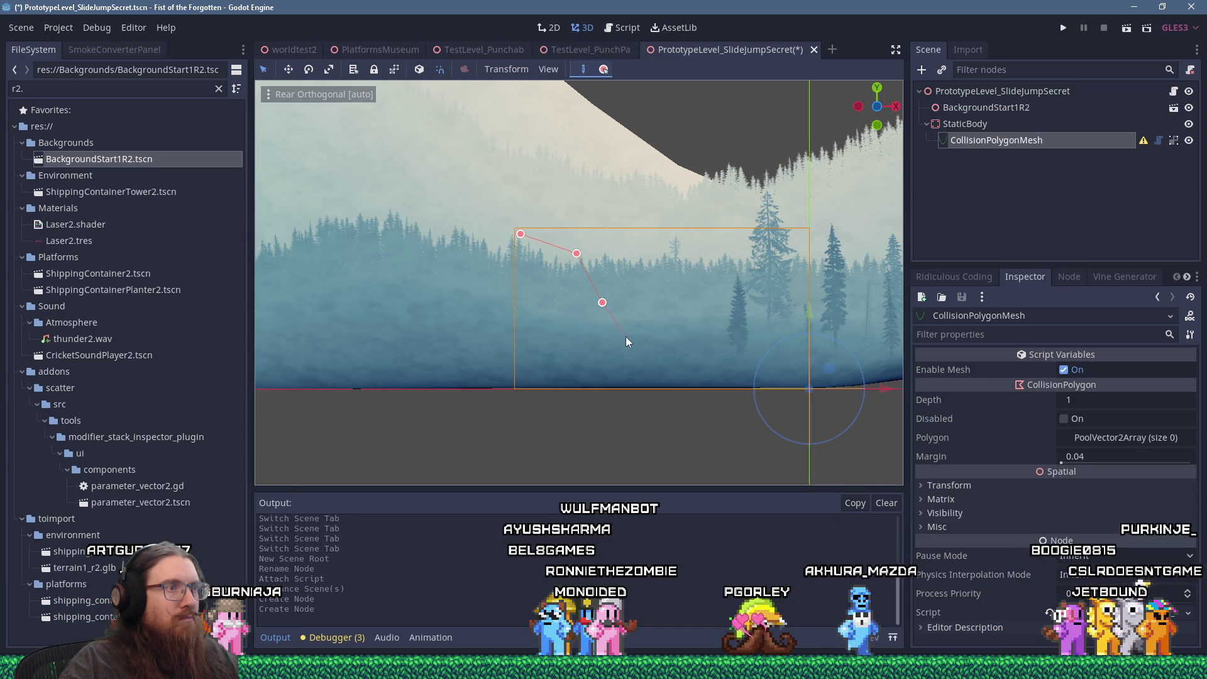
left_click(679, 354)
left_click(712, 355)
left_click(731, 338)
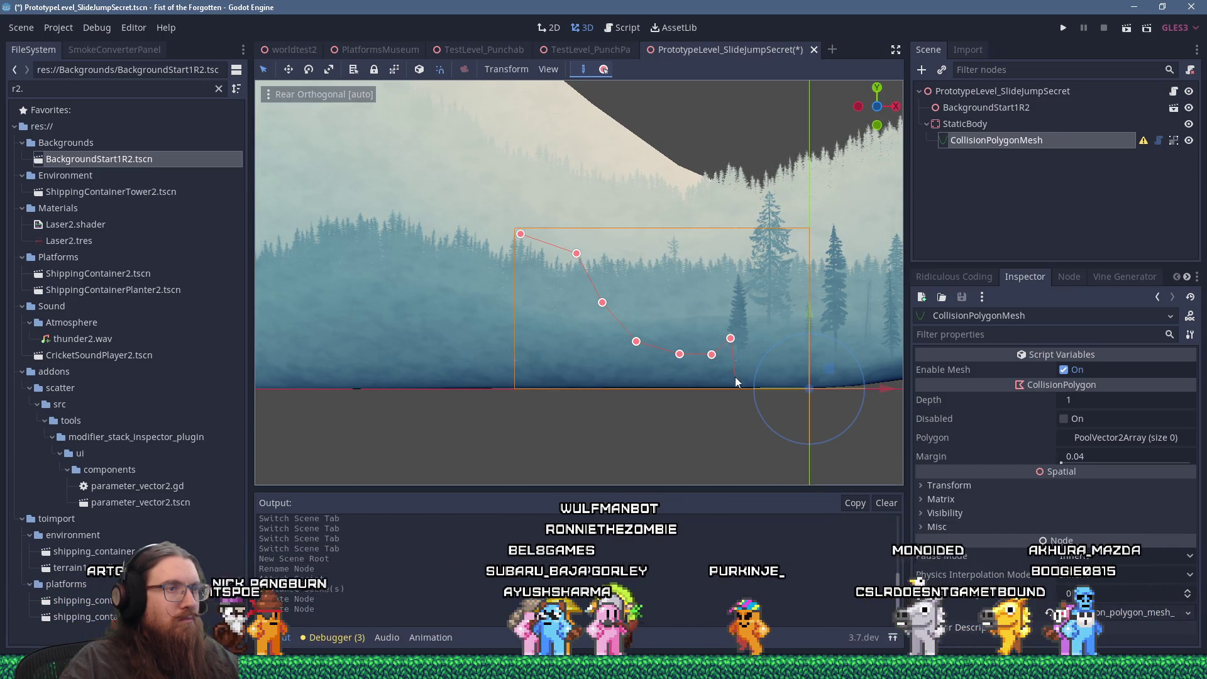
left_click(739, 392)
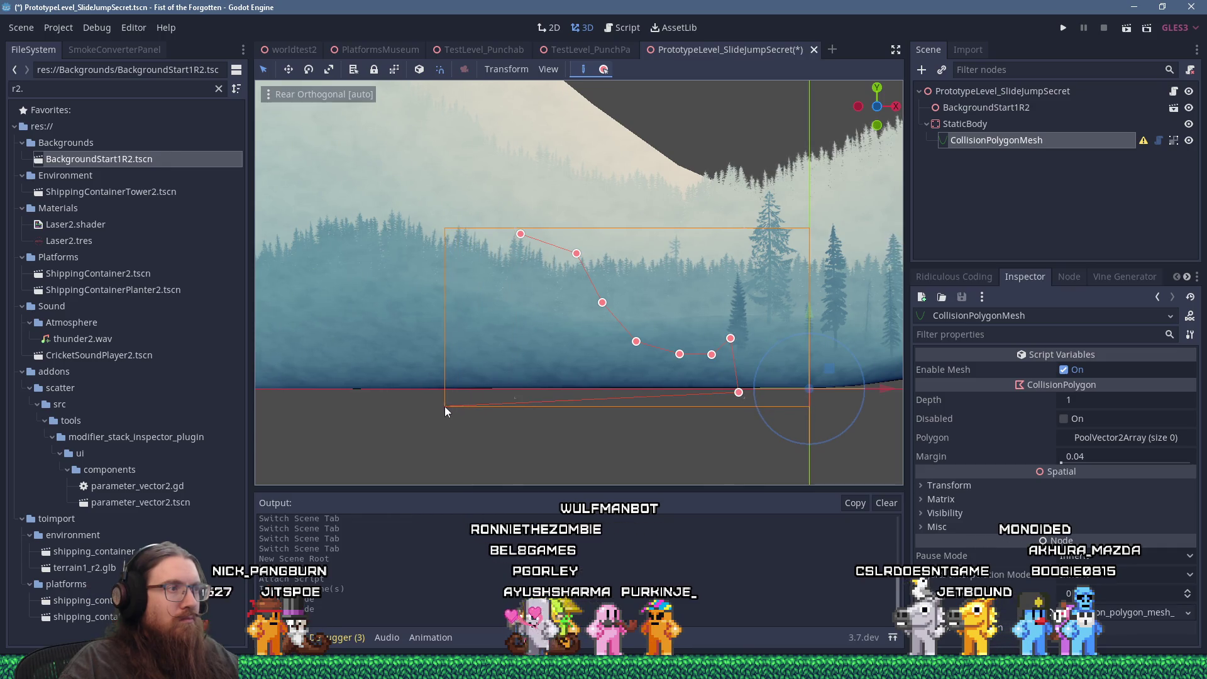
left_click(437, 262)
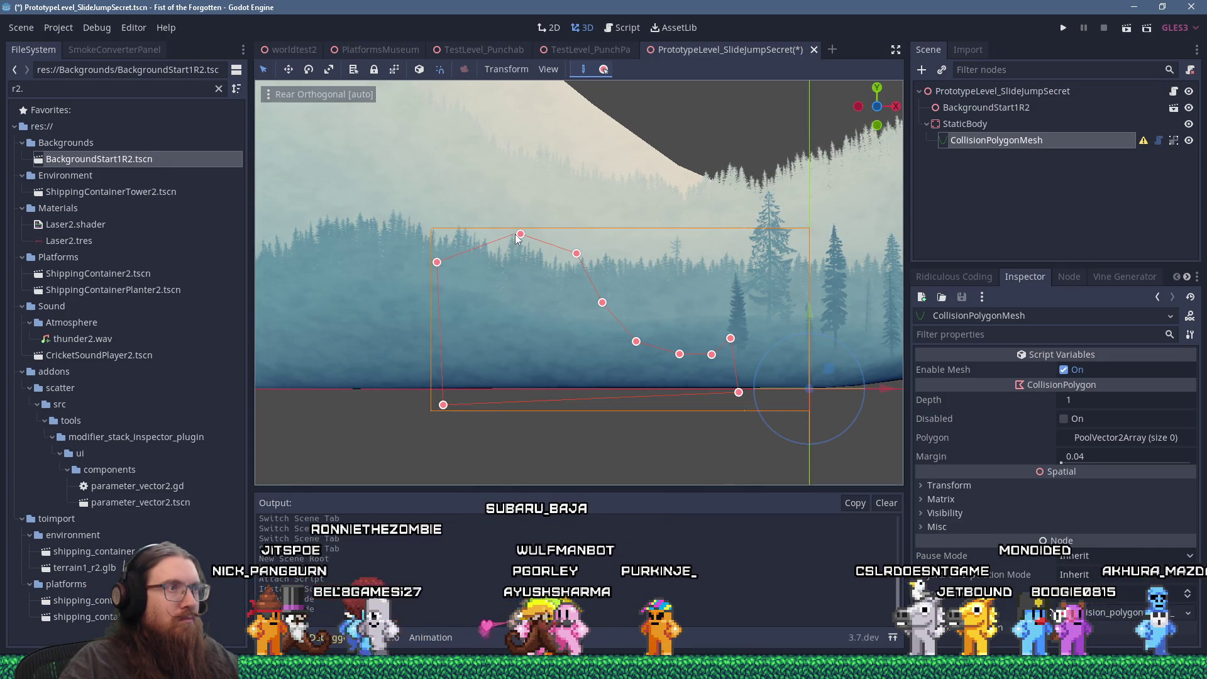
left_click(520, 234)
scroll(527, 263, "up", 2)
left_click_drag(536, 271, 432, 278)
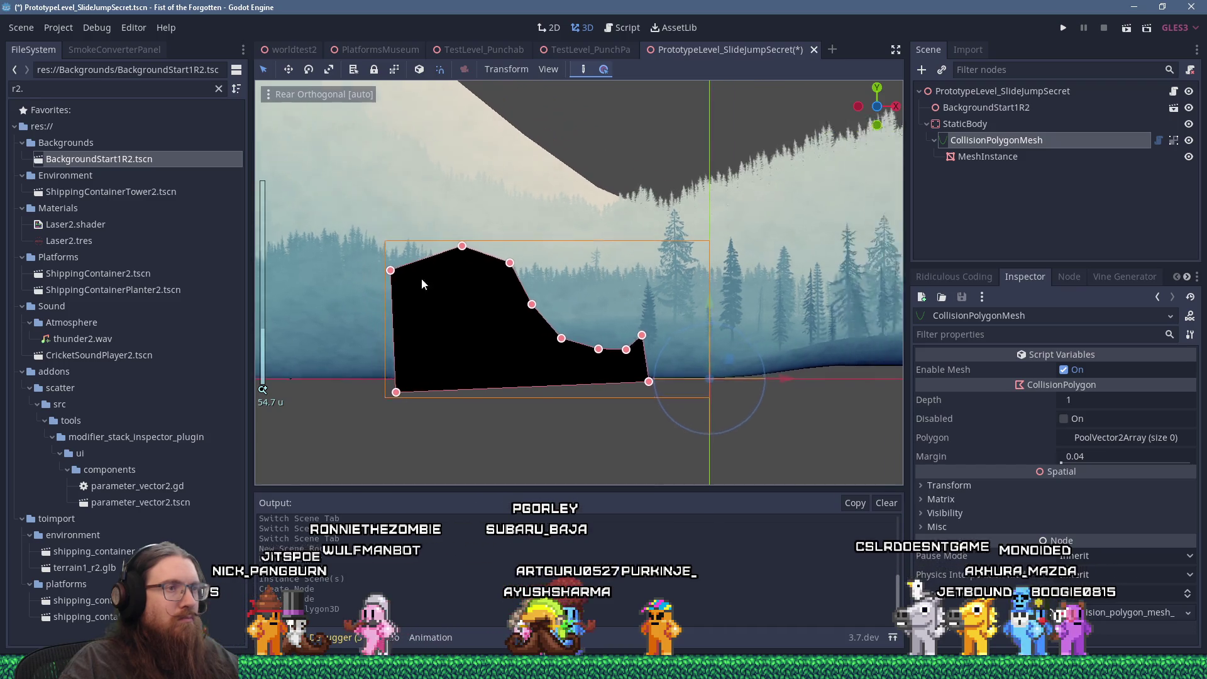
Add a second CollisionPolygonMesh child under the StaticBody.
scroll(432, 278, "up", 2)
left_click(952, 123)
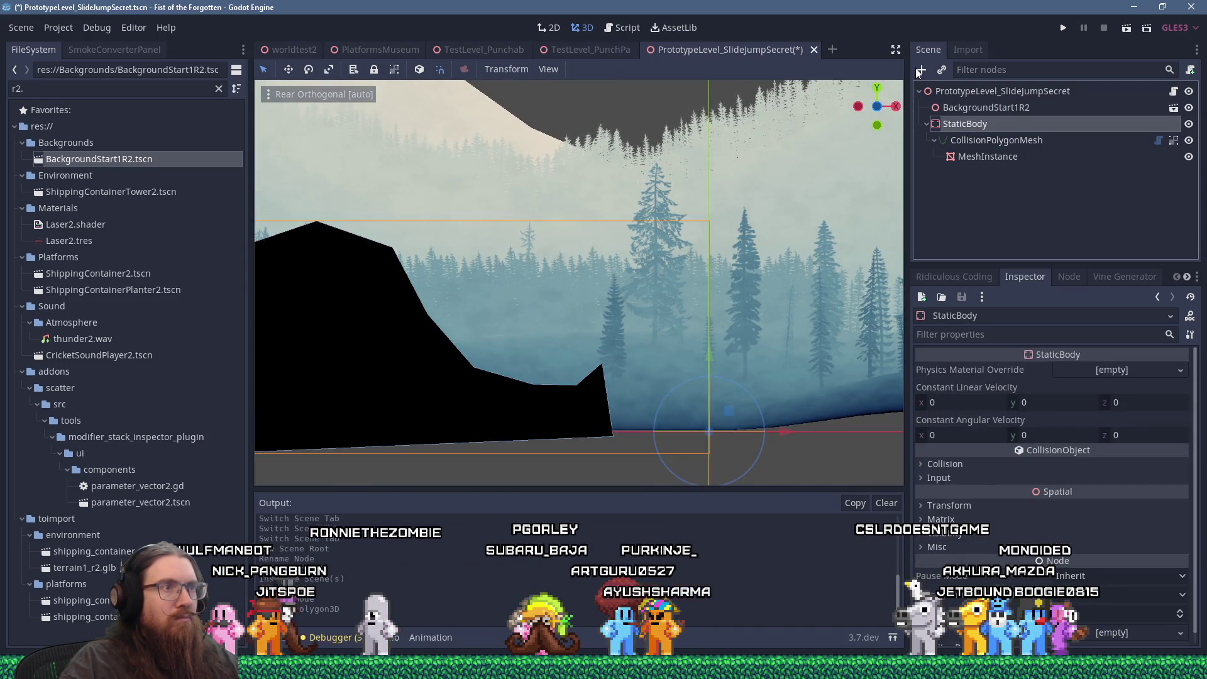
left_click(920, 68)
type("colli")
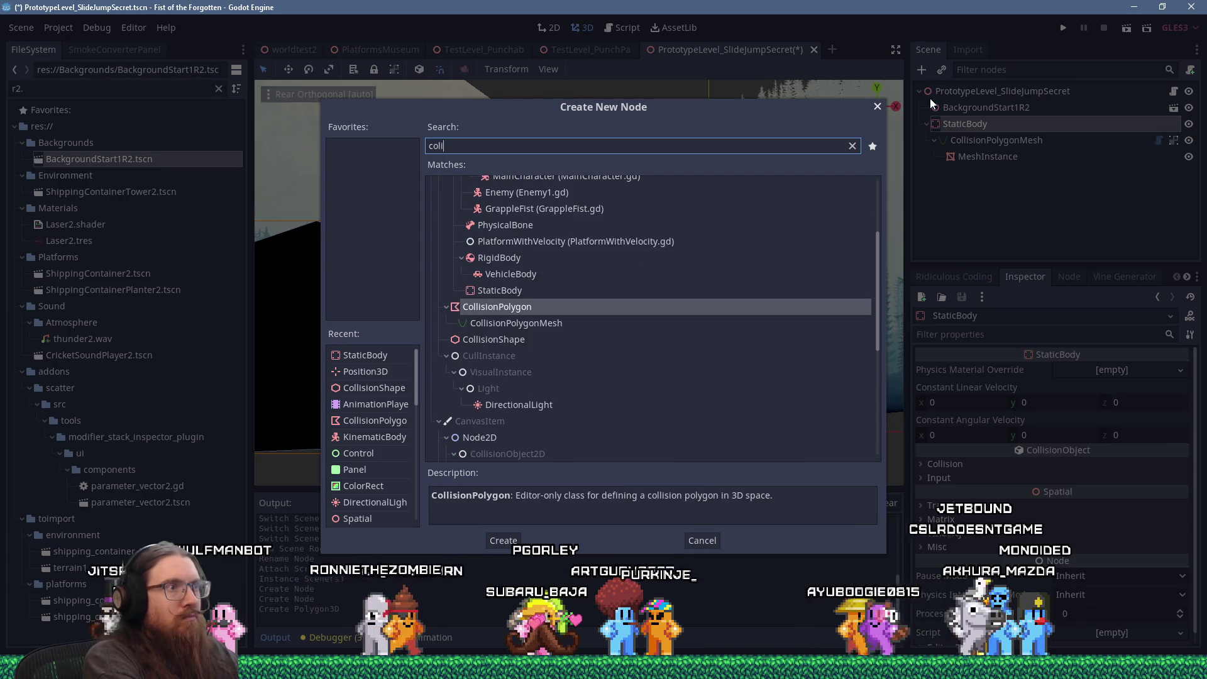
key("Down")
key("Return")
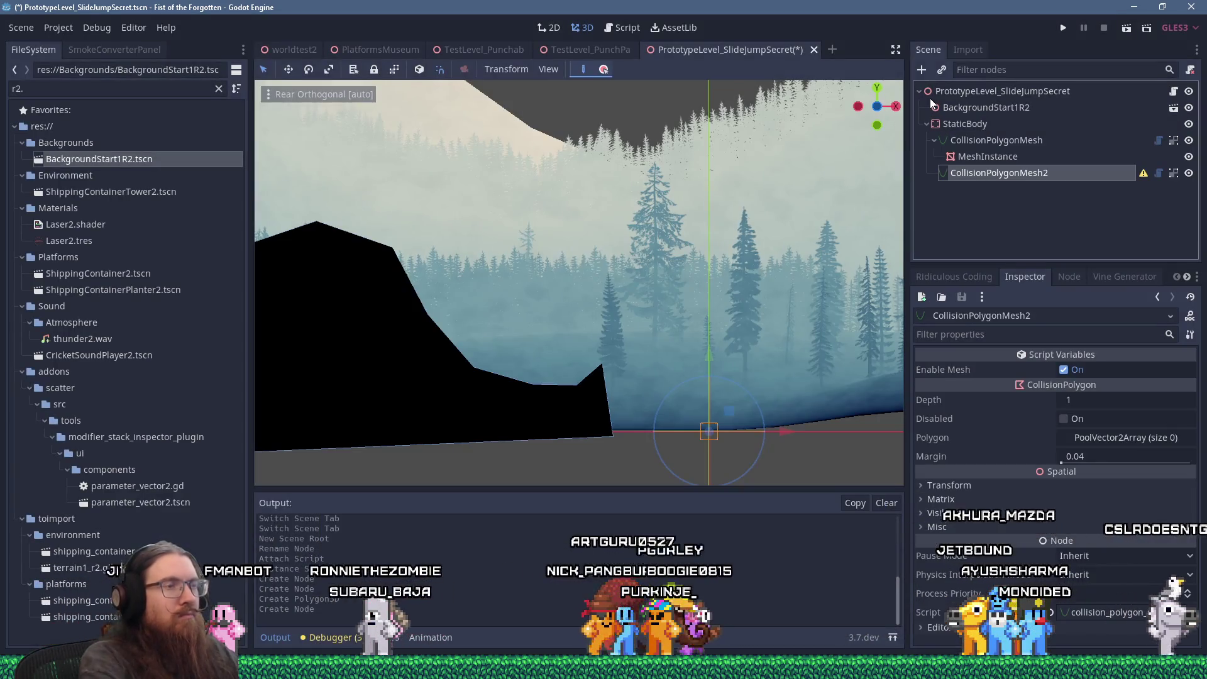
Draw the new polygon as a thin floating platform bar above the hill.
scroll(618, 332, "up", 3)
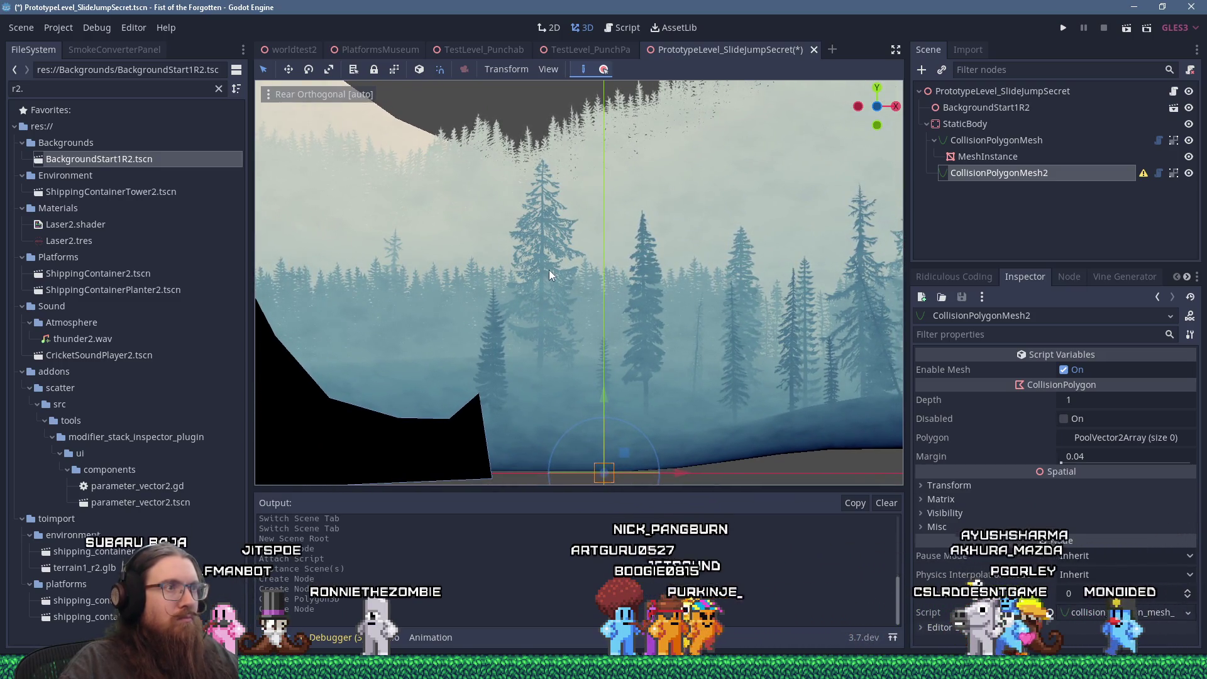
left_click(584, 270)
scroll(720, 259, "down", 6)
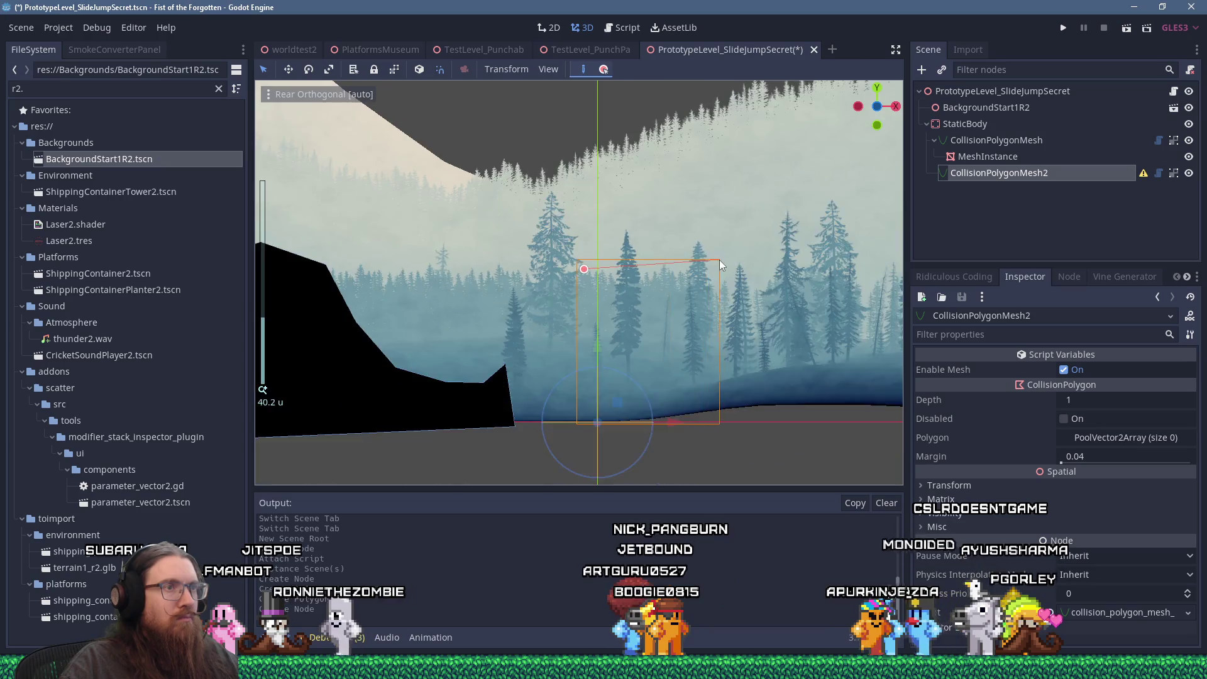
left_click(837, 266)
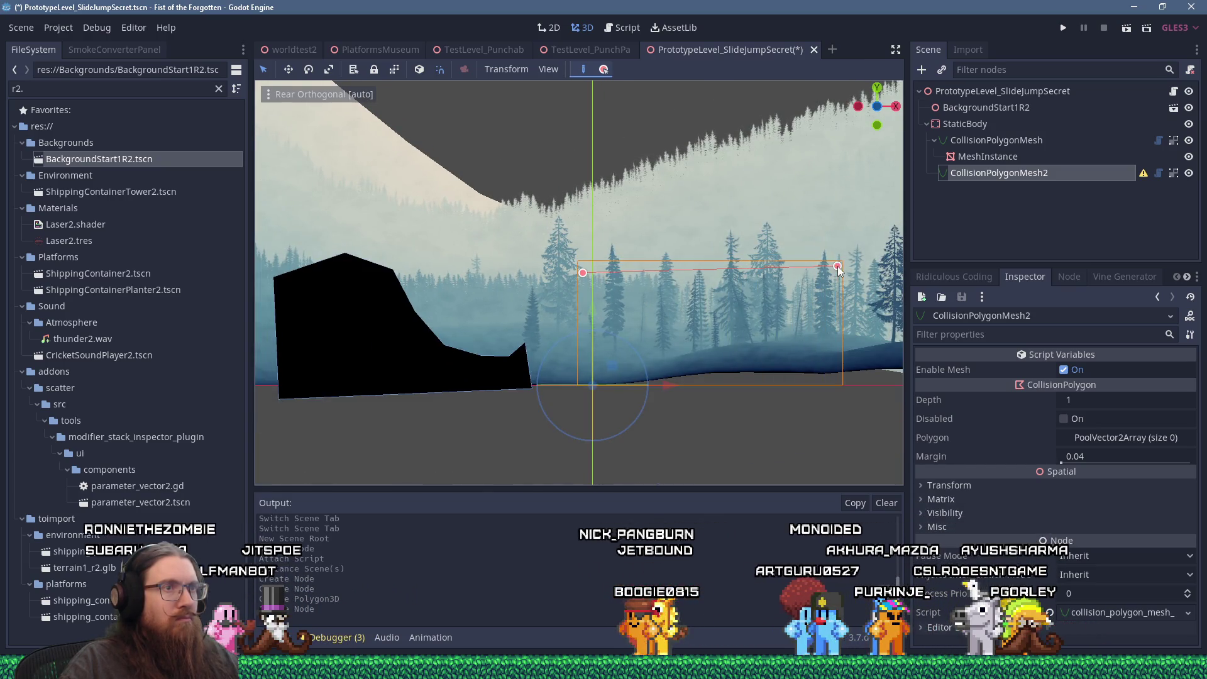
left_click(582, 273)
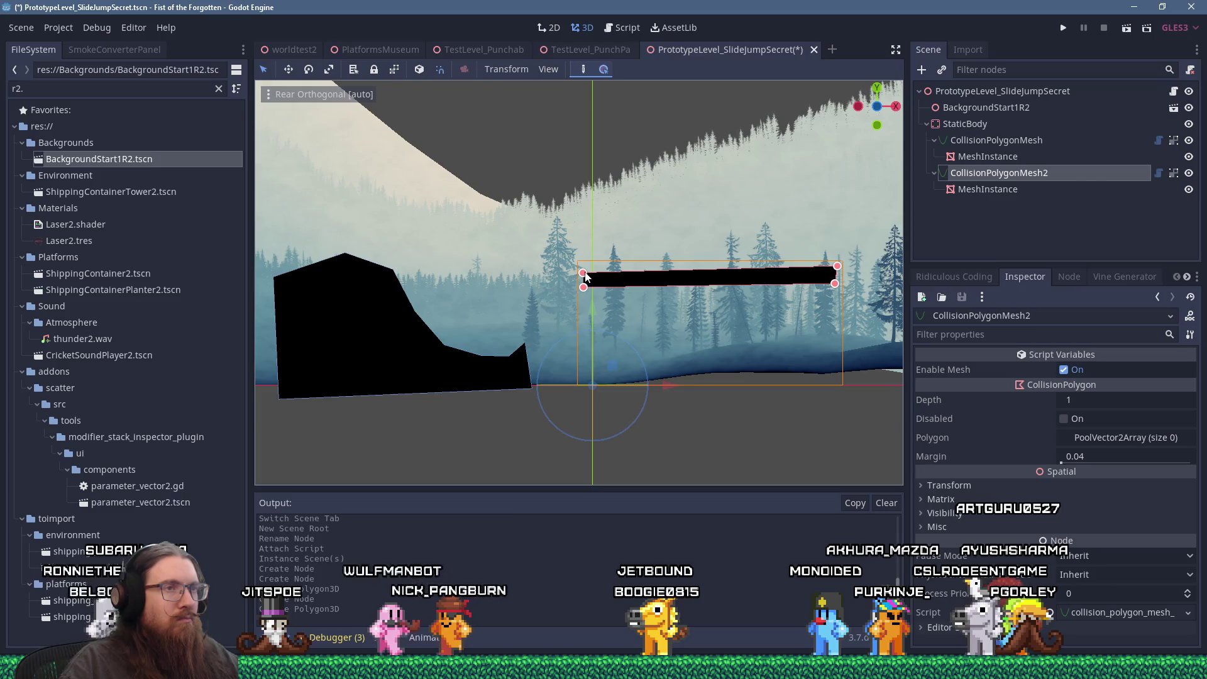
left_click_drag(585, 277, 514, 267)
left_click(955, 123)
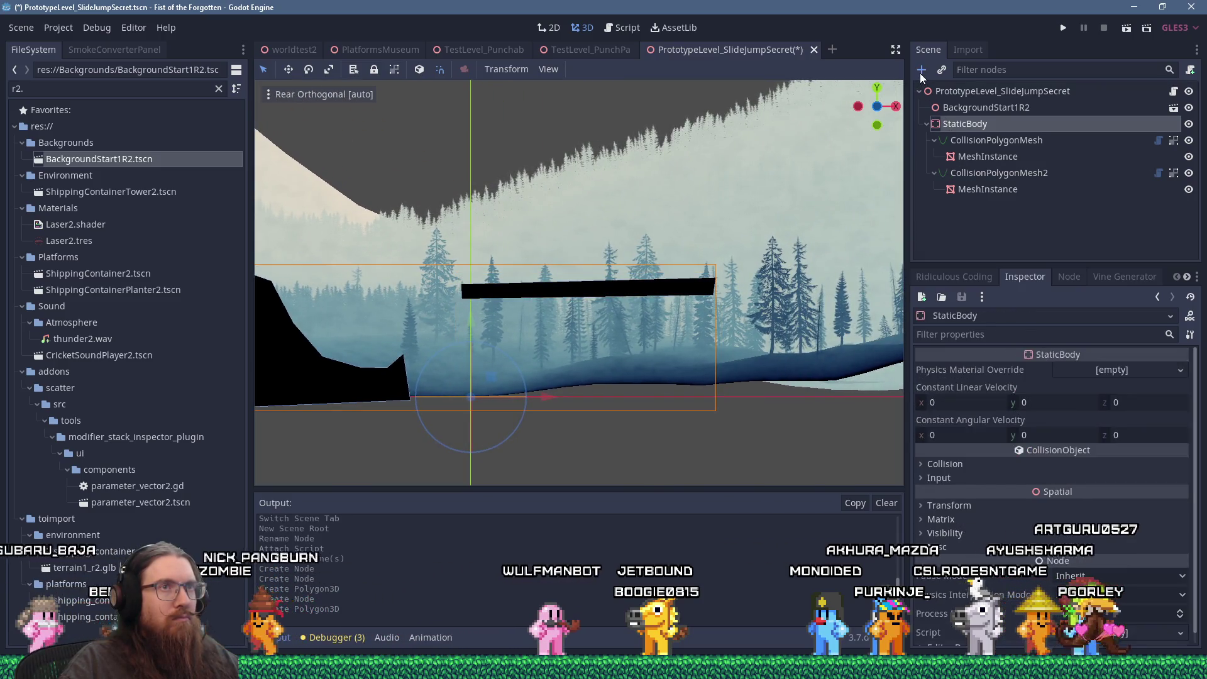
Add a third CollisionPolygonMesh child to the StaticBody.
left_click(921, 73)
left_click(558, 323)
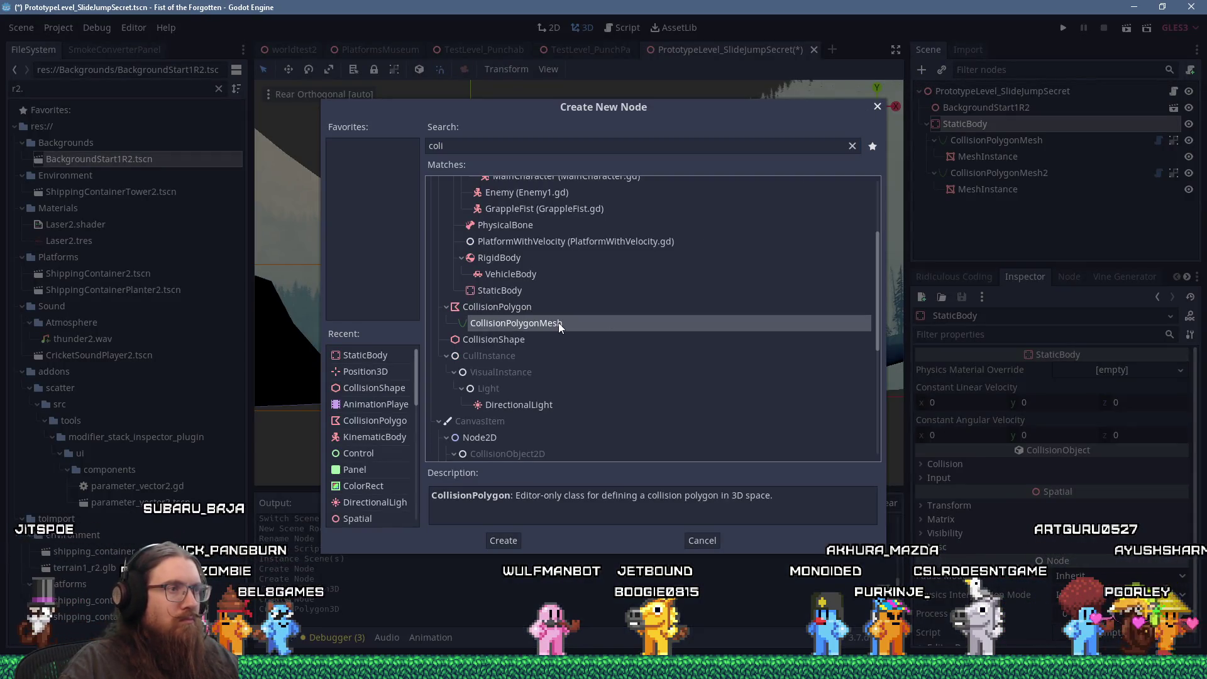
left_click(505, 539)
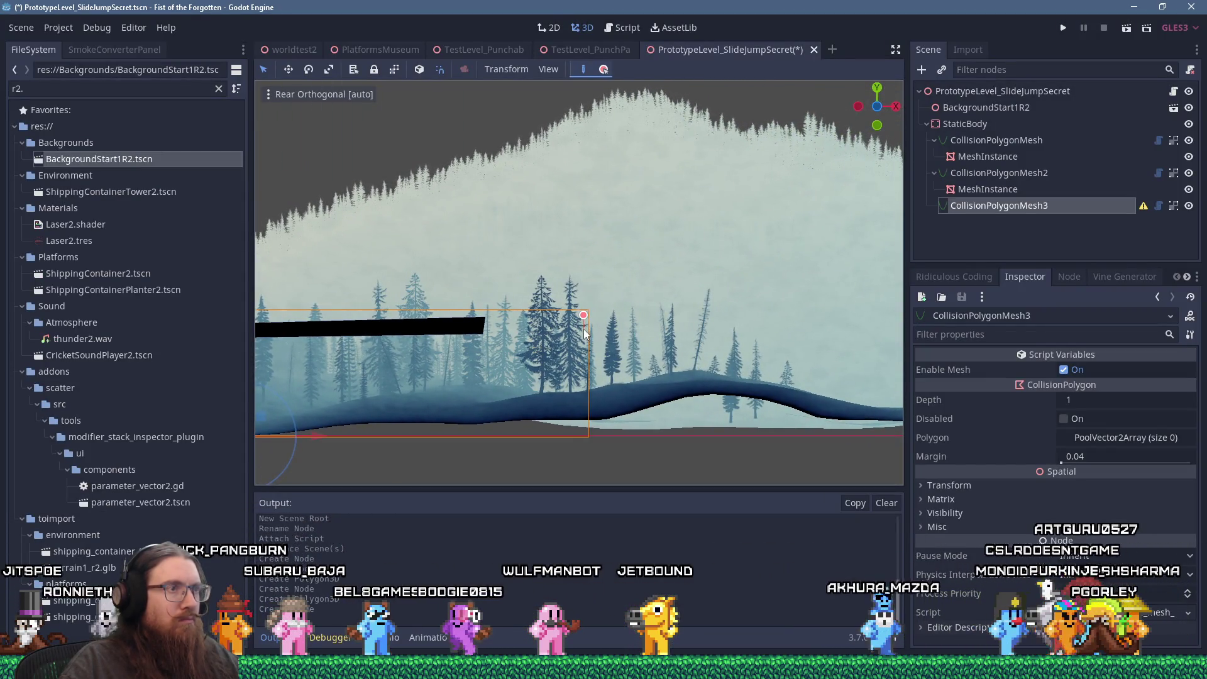
Draw a large bent wall polygon rising high on the right, then nudge one lower vertex right.
left_click(585, 327)
left_click(699, 326)
left_click(749, 295)
left_click(767, 168)
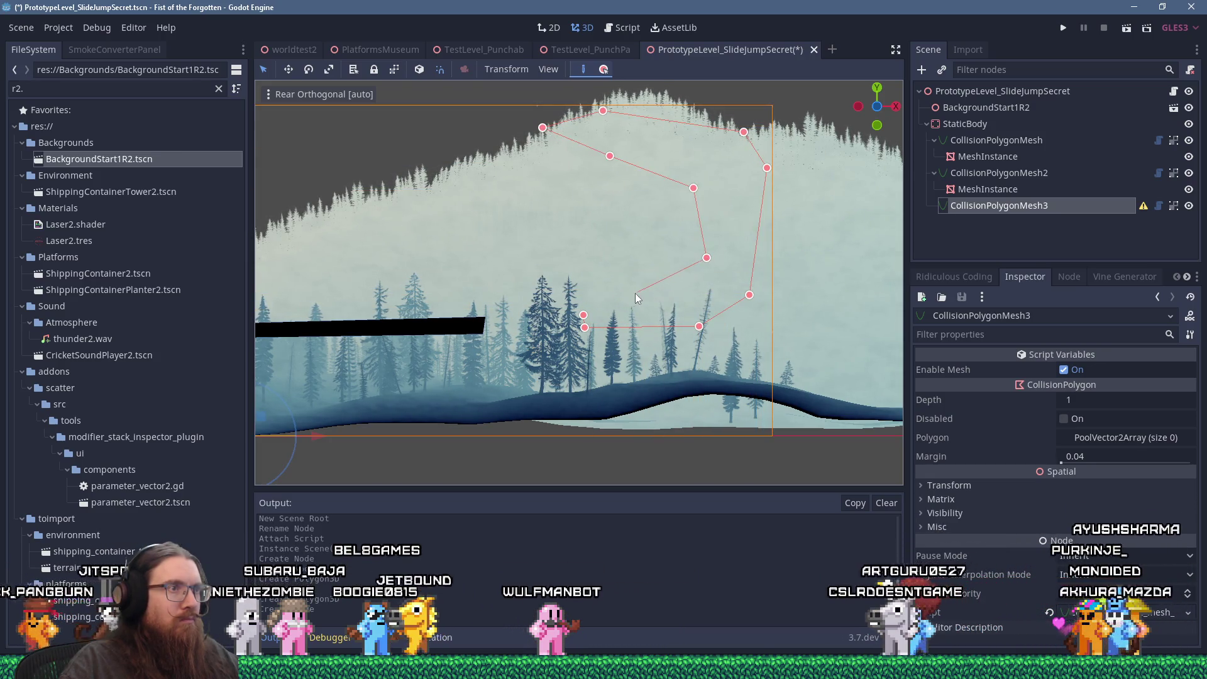
left_click(583, 313)
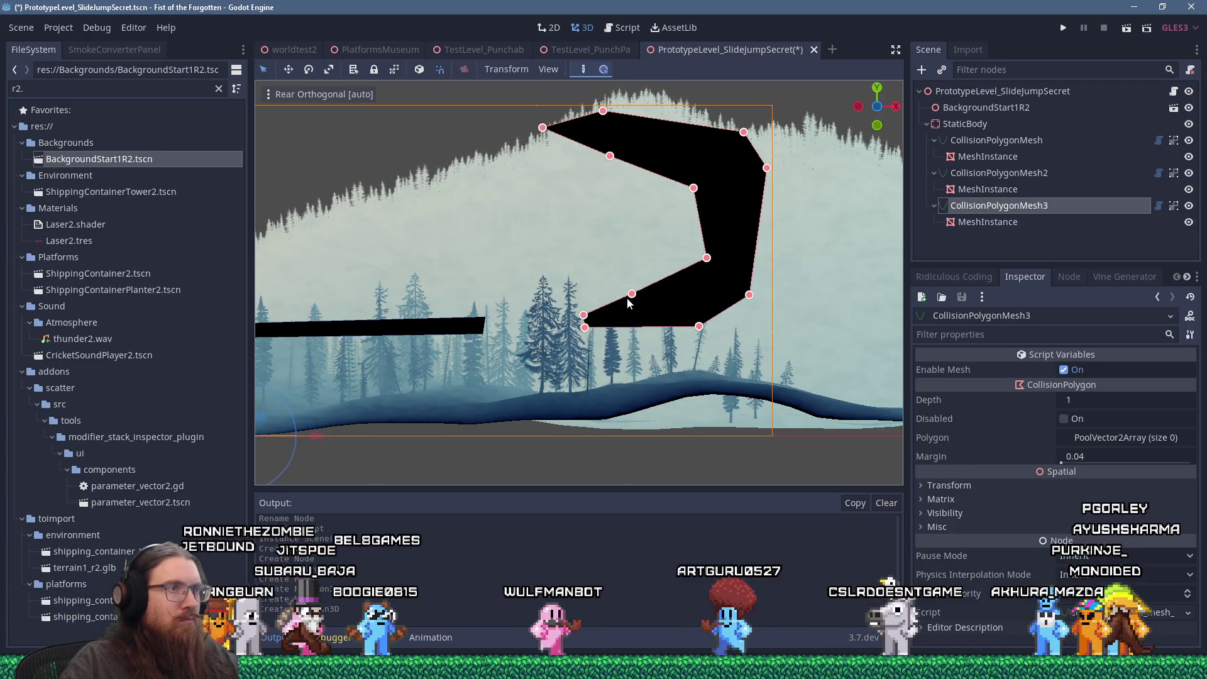
left_click_drag(632, 293, 641, 297)
scroll(641, 302, "down", 2)
scroll(631, 259, "up", 2)
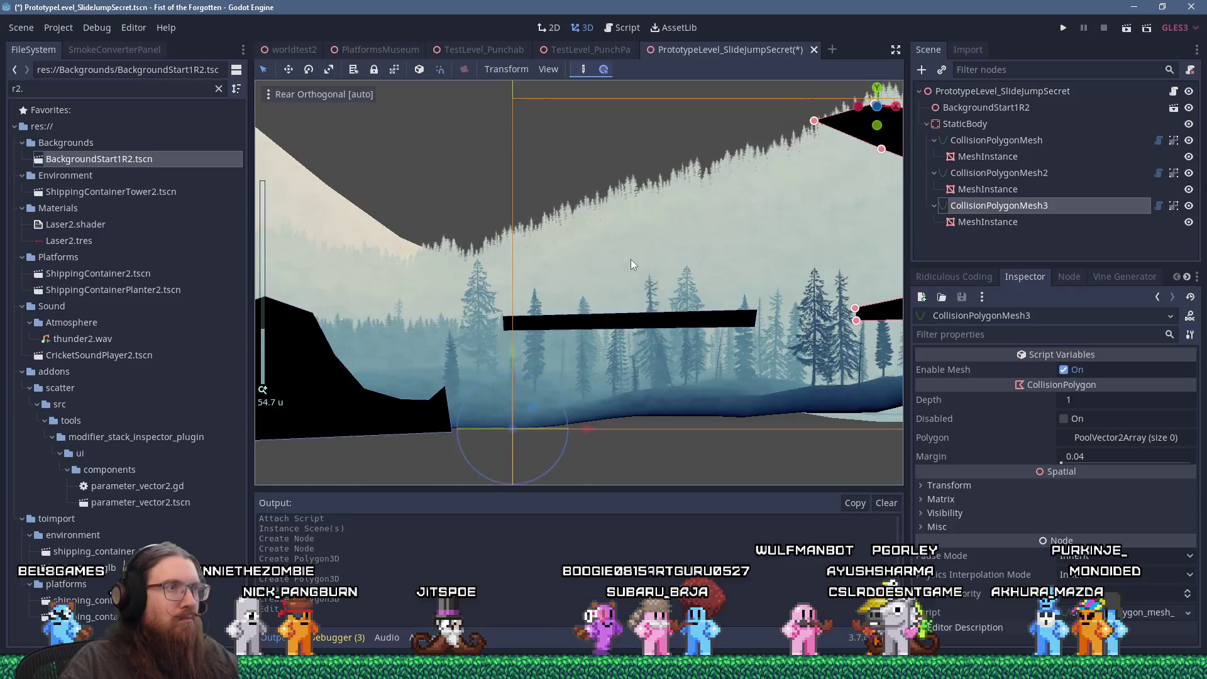
mouse_move(466, 261)
left_mouse_down()
mouse_move(356, 285)
mouse_move(622, 289)
left_mouse_up()
left_click(826, 126)
Add the PlayerSpawner scene to the level.
left_click(112, 93)
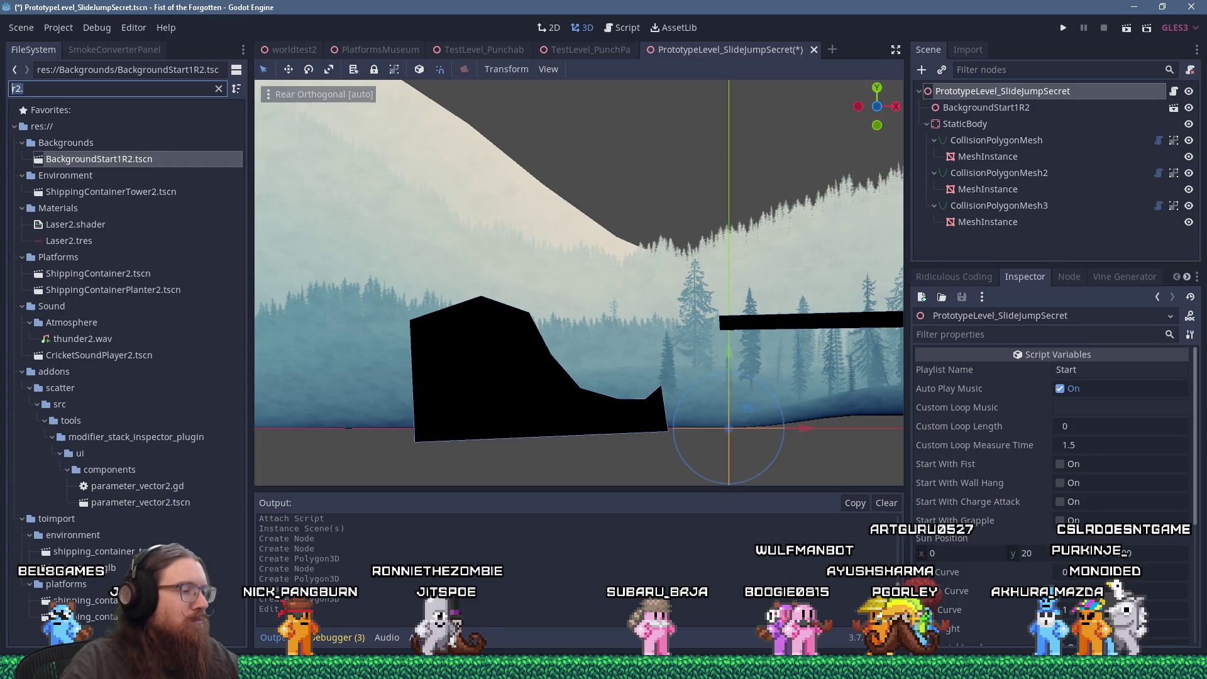
type("player")
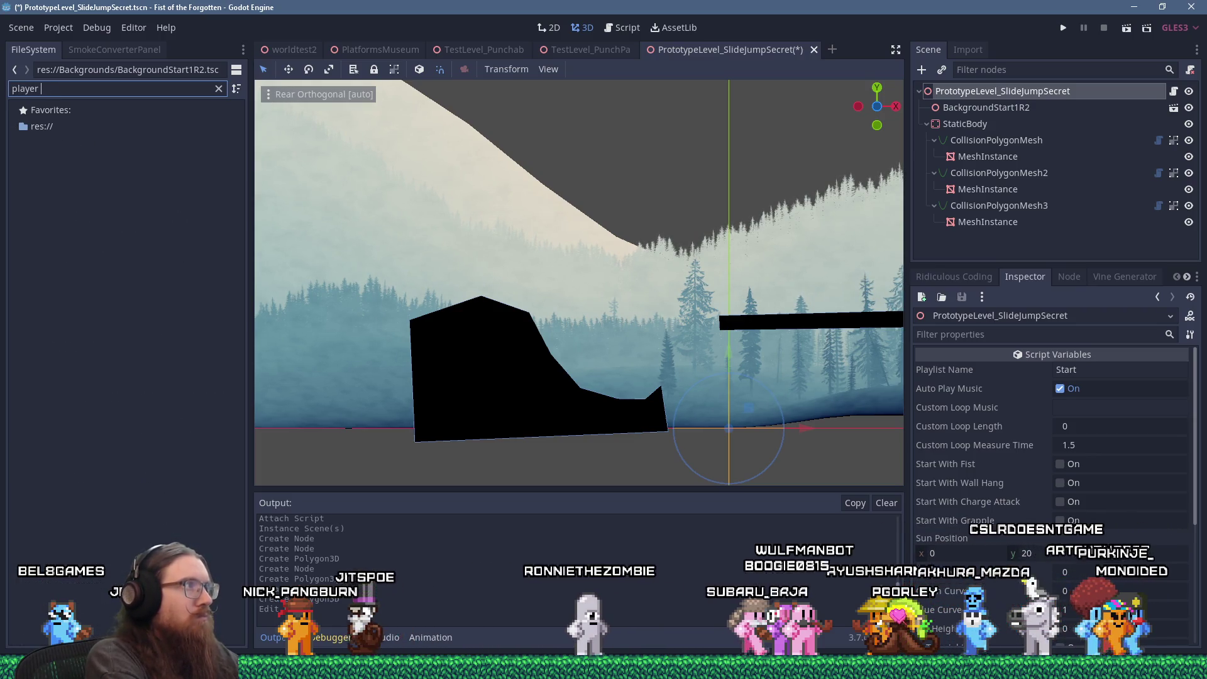
type("sp")
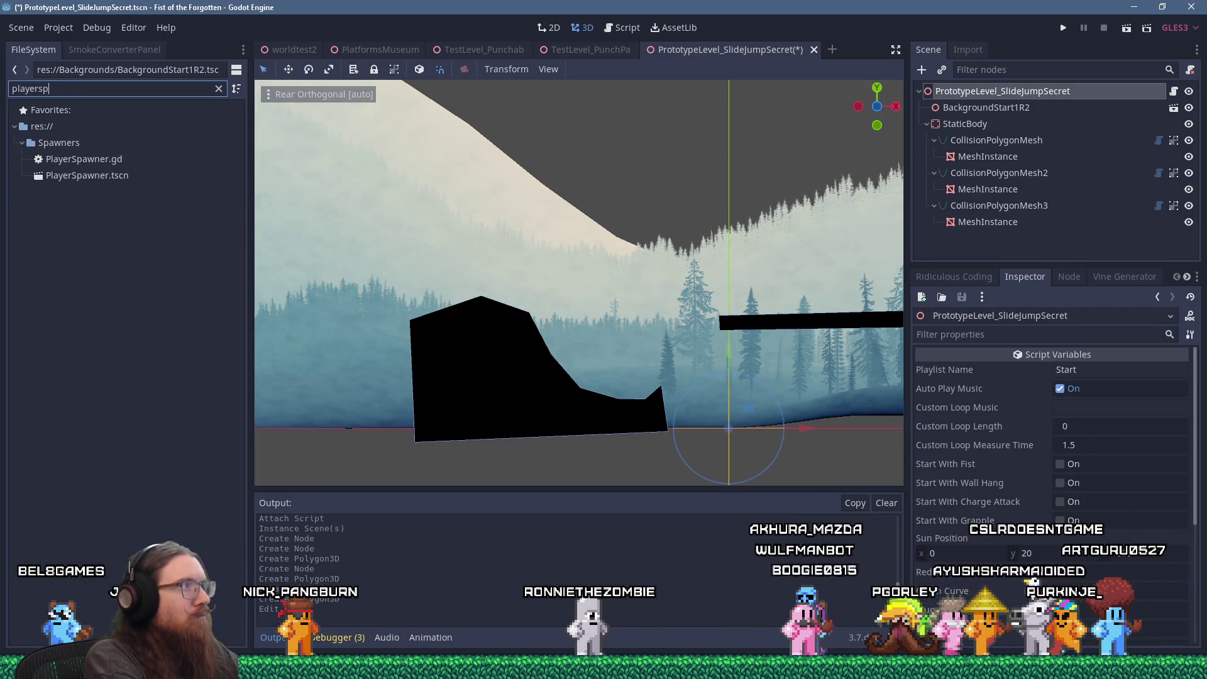
mouse_move(87, 175)
left_mouse_down()
mouse_move(964, 83)
mouse_move(970, 94)
left_mouse_up()
Place the PlayerSpawner on the peak of the left slope, then save and run the game.
left_click_drag(753, 406, 526, 270)
scroll(503, 281, "up", 5)
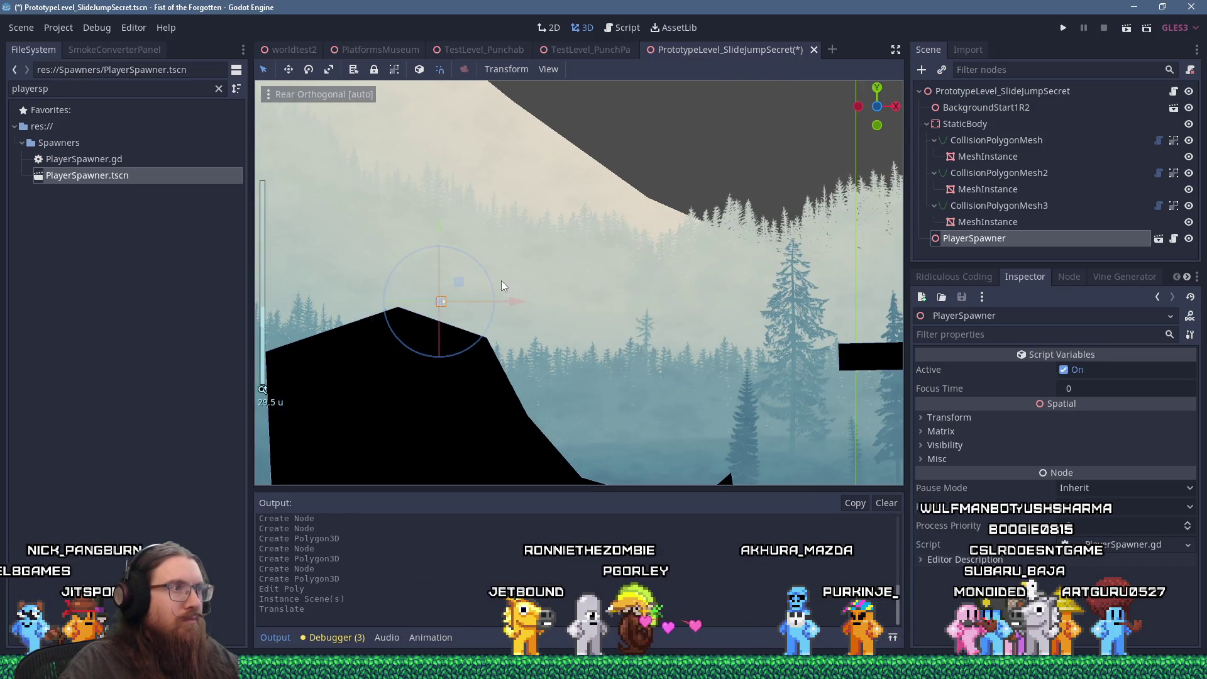
scroll(379, 132, "up", 3)
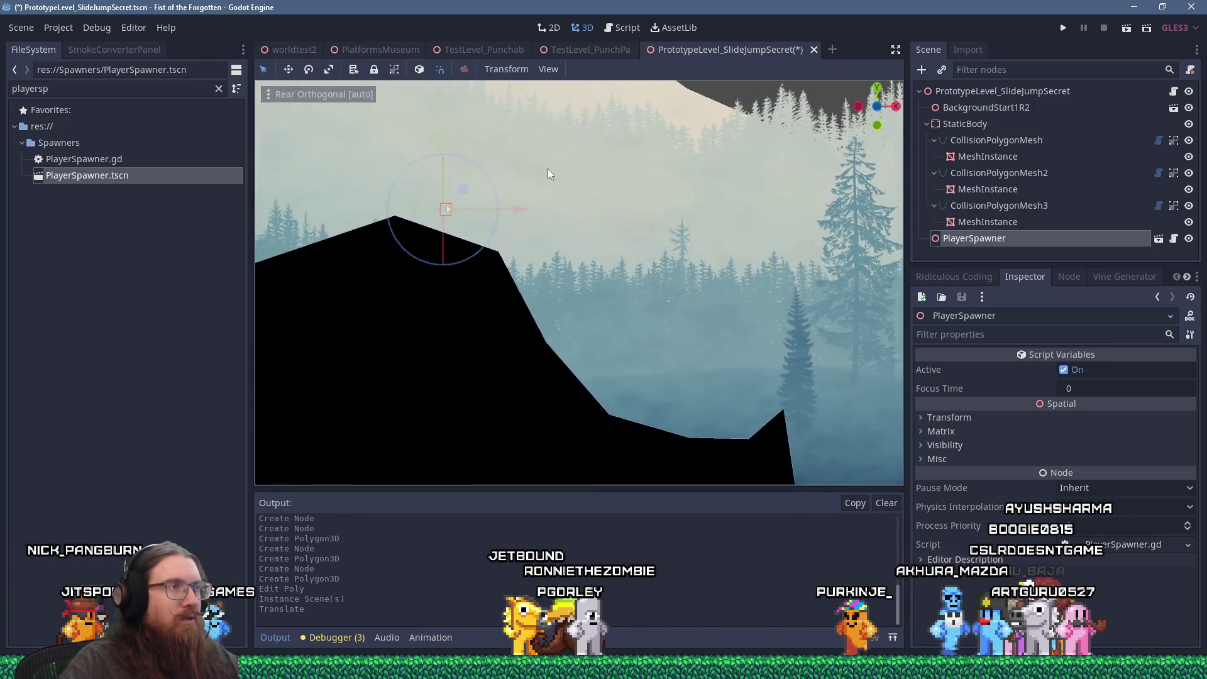
left_click_drag(413, 172, 462, 208)
scroll(646, 271, "down", 4)
scroll(424, 198, "down", 3)
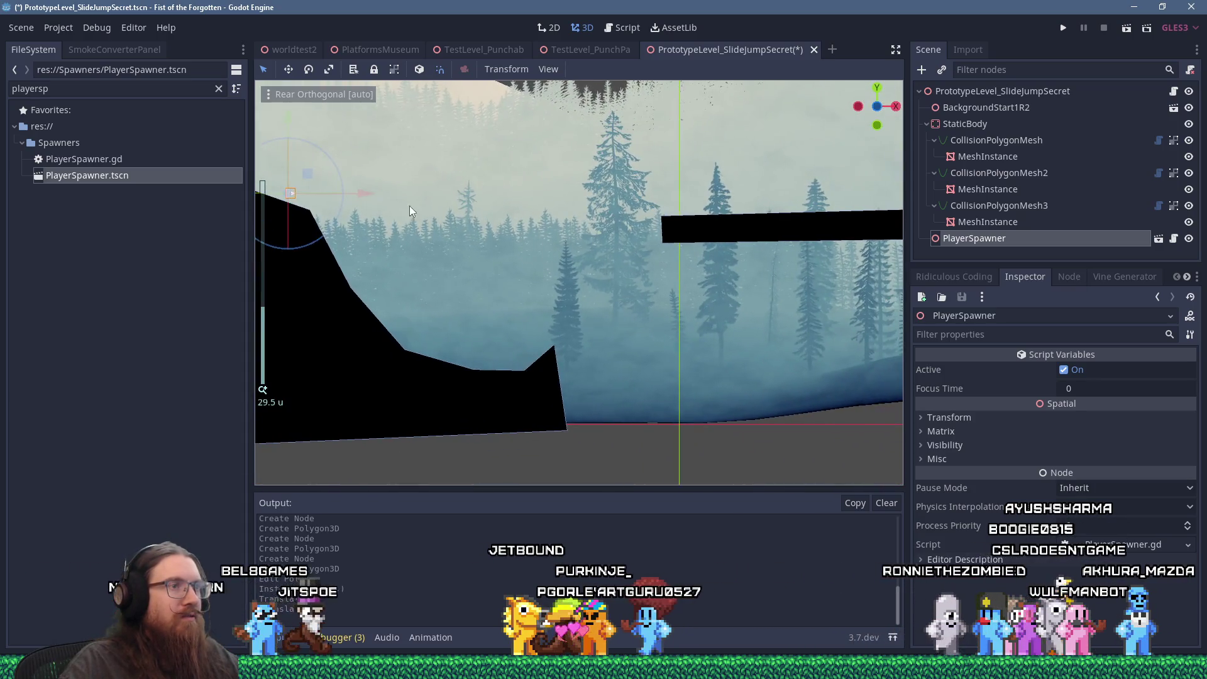
left_click(1063, 29)
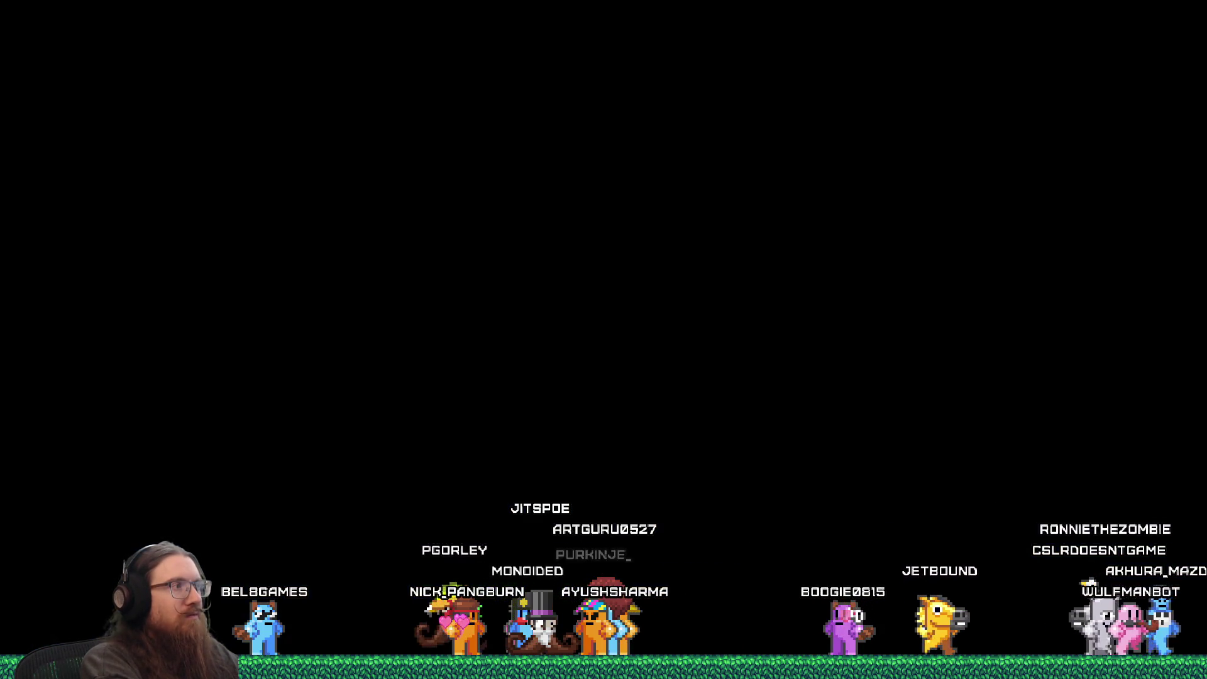
Load PrototypeLevel_SlideJumpSecret with the 'rmap' console command and run right through it.
type("rmap S")
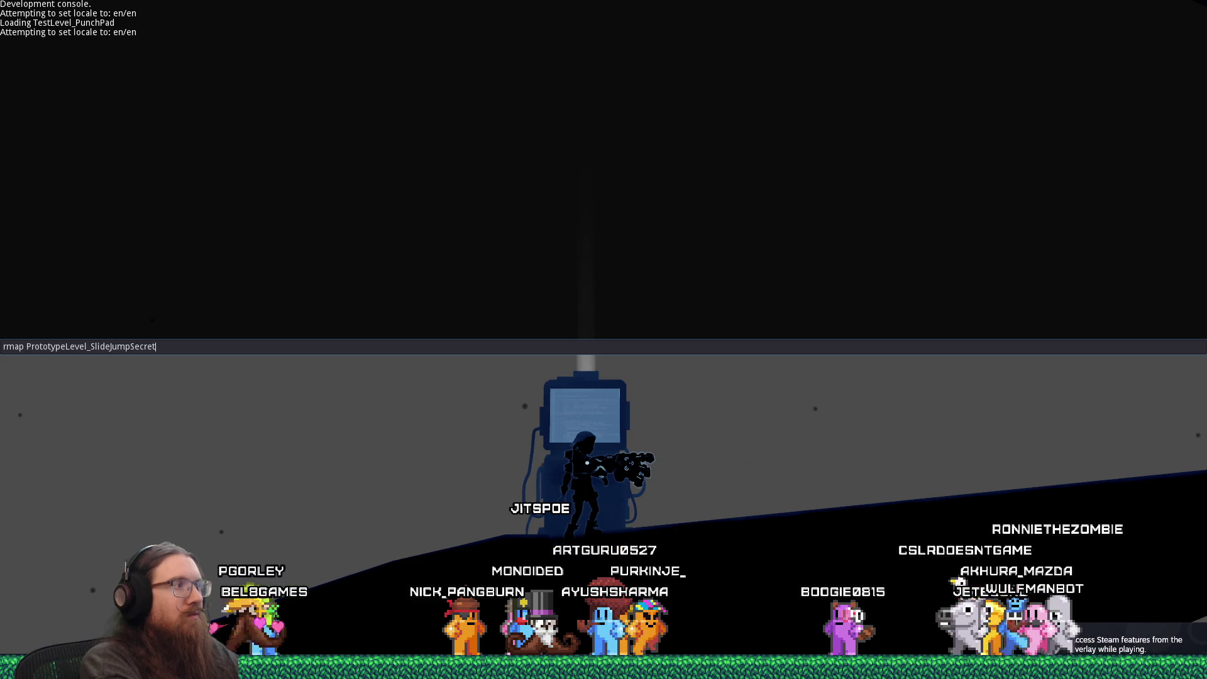
key("Return")
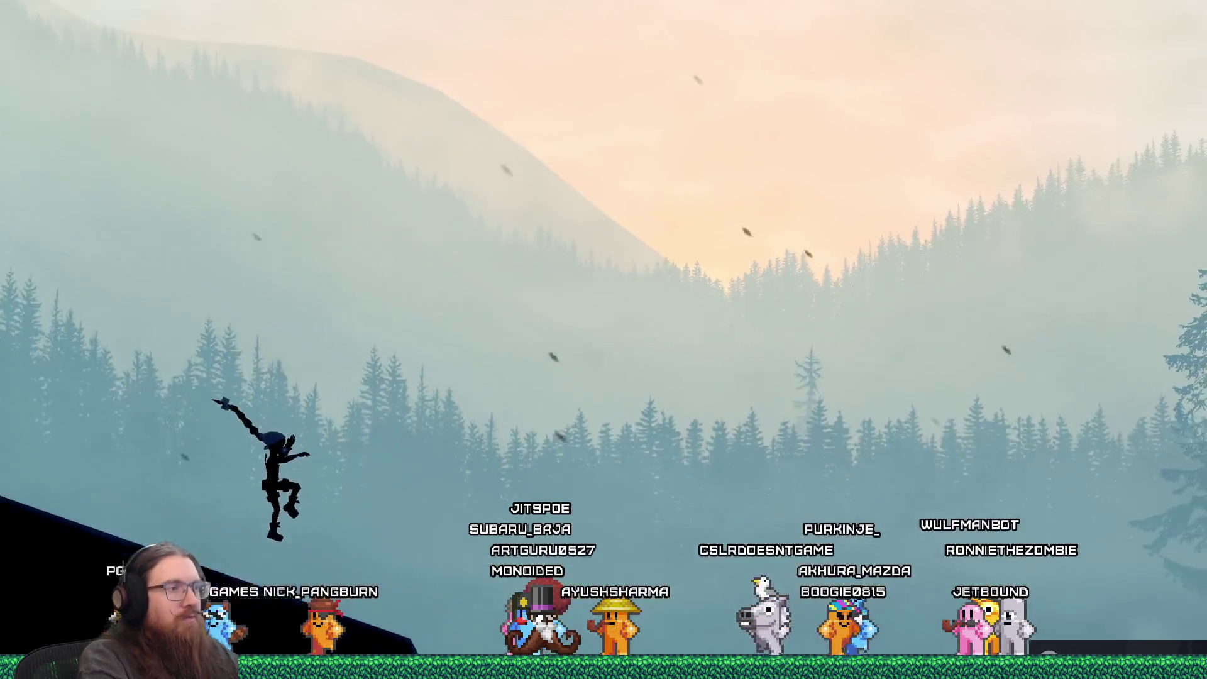
key("Right")
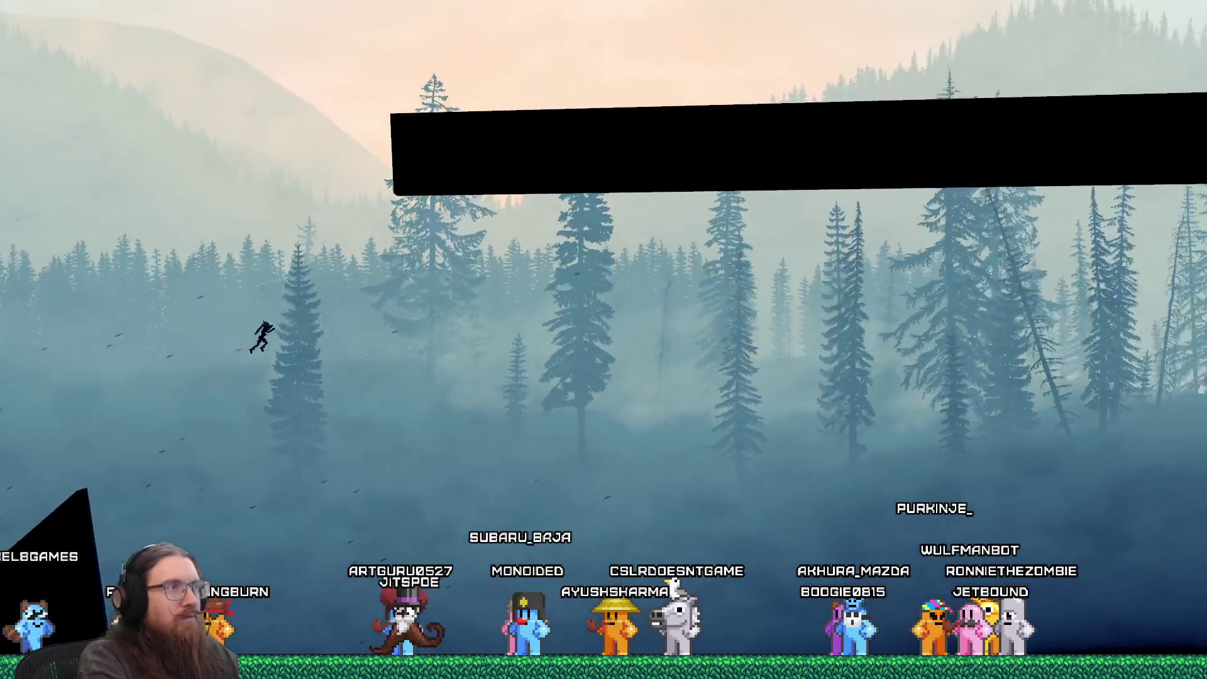
Quit the game from the development console.
key("grave")
type("t")
key("Return")
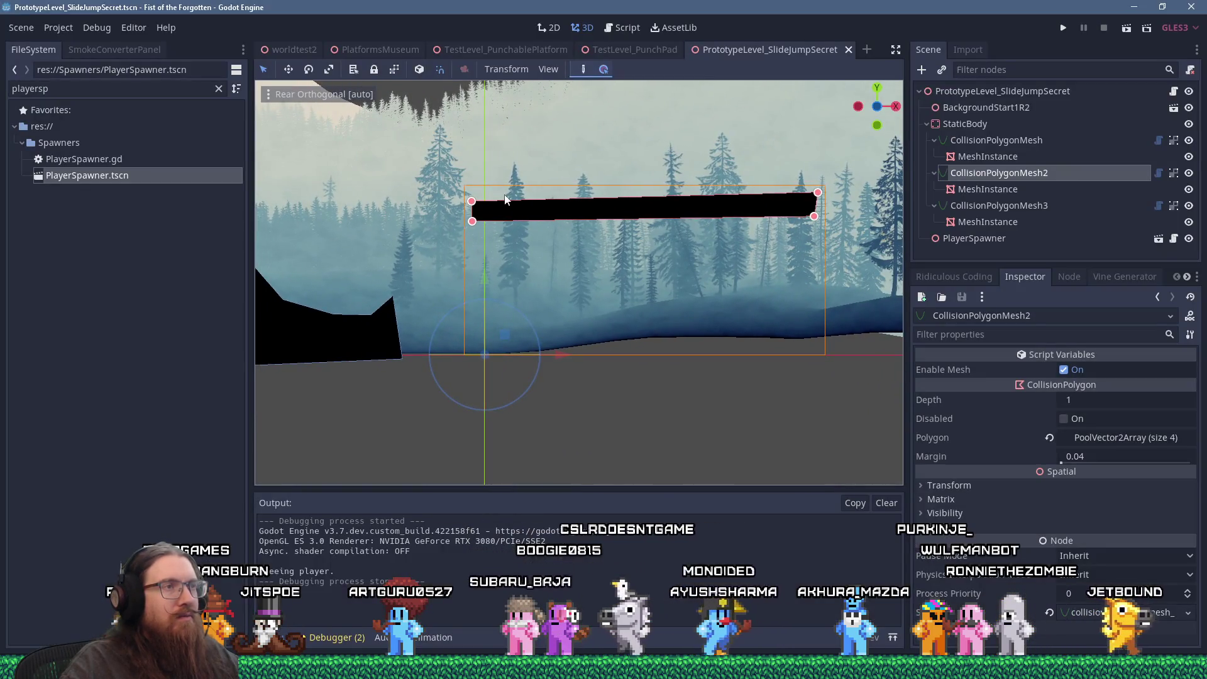
Flatten the floating black platform by lowering its corners into a thin bar.
mouse_move(472, 220)
left_mouse_down()
mouse_move(463, 266)
mouse_move(464, 248)
left_mouse_up()
mouse_move(813, 217)
left_mouse_down()
mouse_move(808, 232)
mouse_move(754, 231)
mouse_move(749, 262)
mouse_move(722, 266)
mouse_move(705, 246)
left_mouse_up()
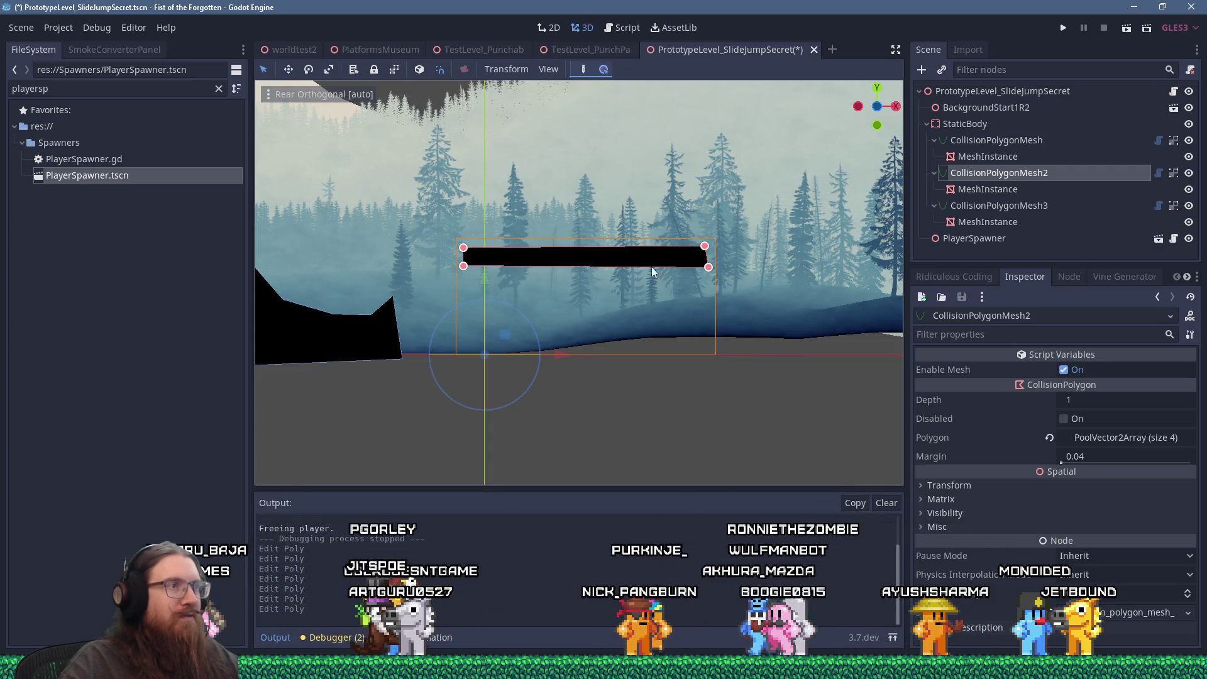
left_click_drag(486, 259, 669, 274)
scroll(349, 206, "up", 2)
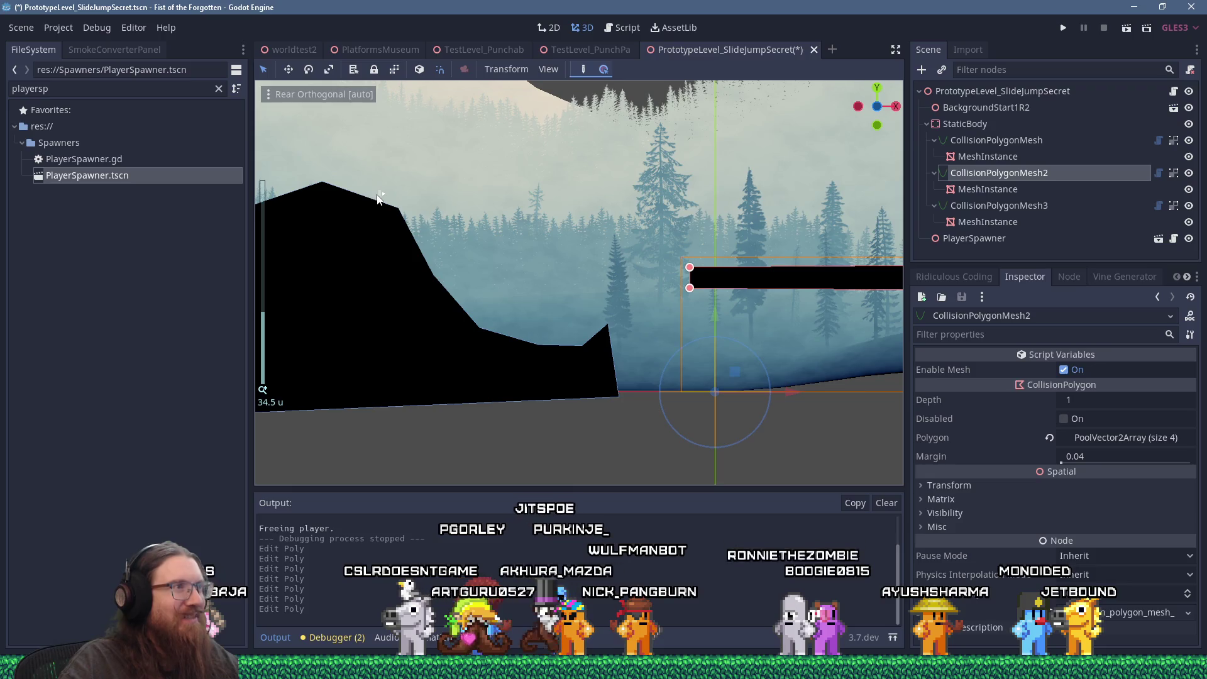
scroll(572, 303, "up", 3)
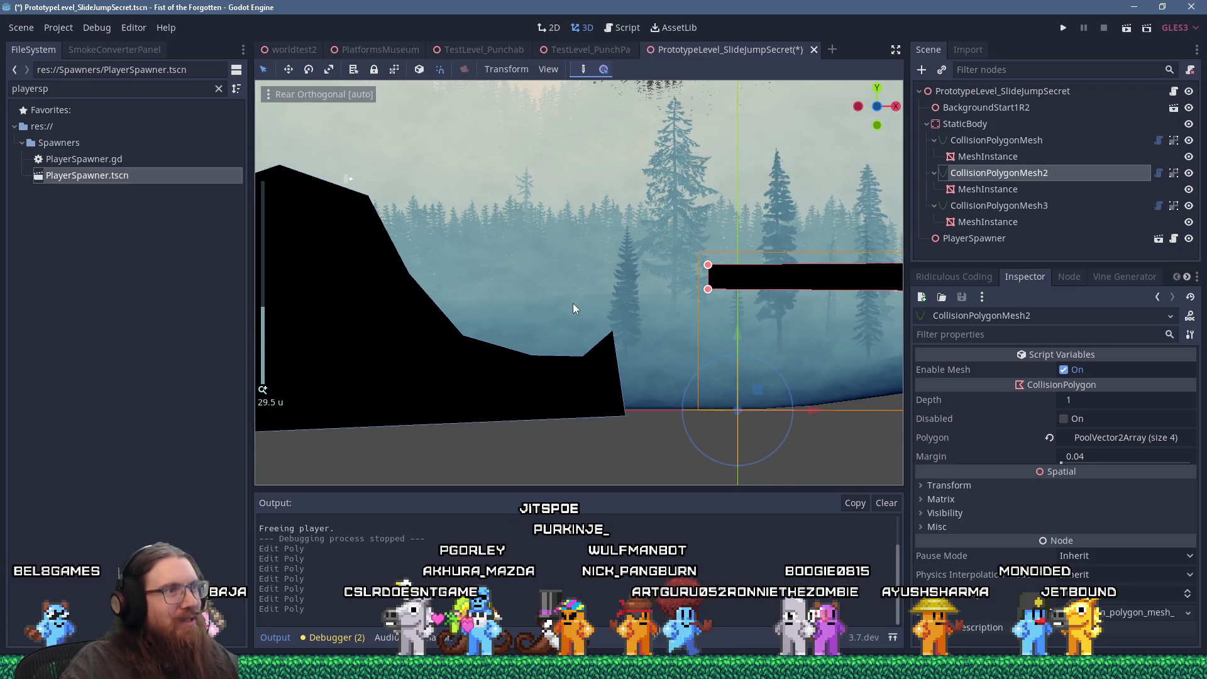
Reshape the left slope polygon into a lower, flat-topped block stepping down into a dip.
left_click(617, 347)
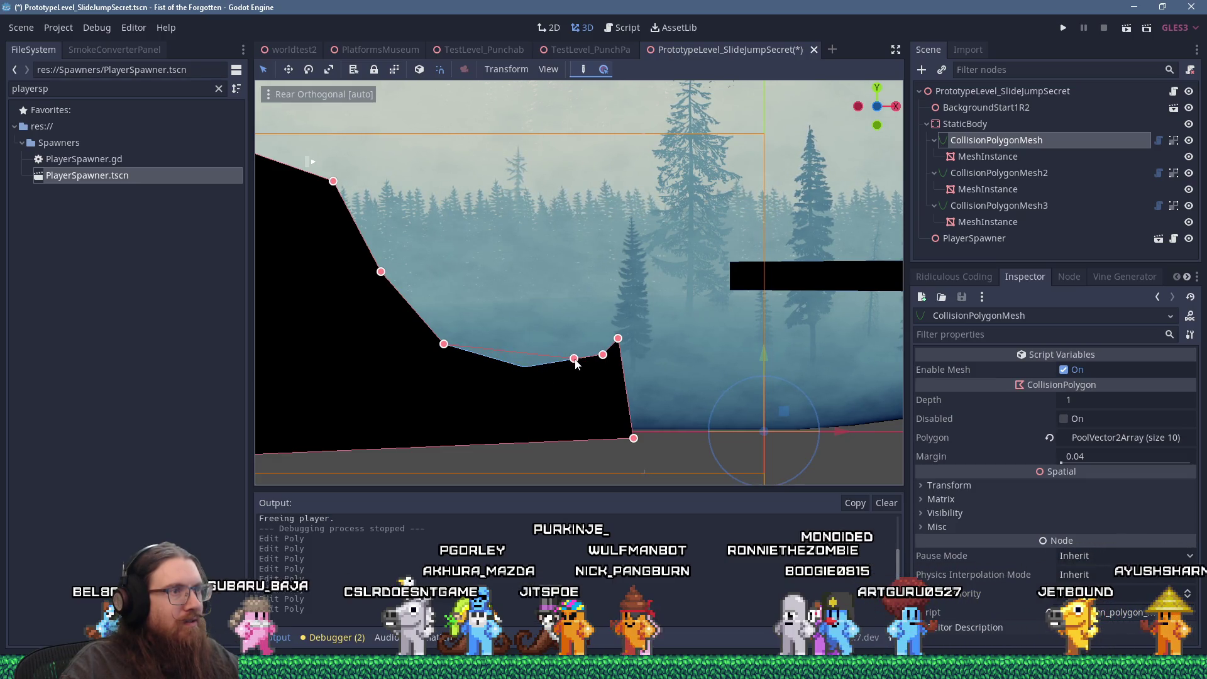
left_click_drag(444, 344, 547, 351)
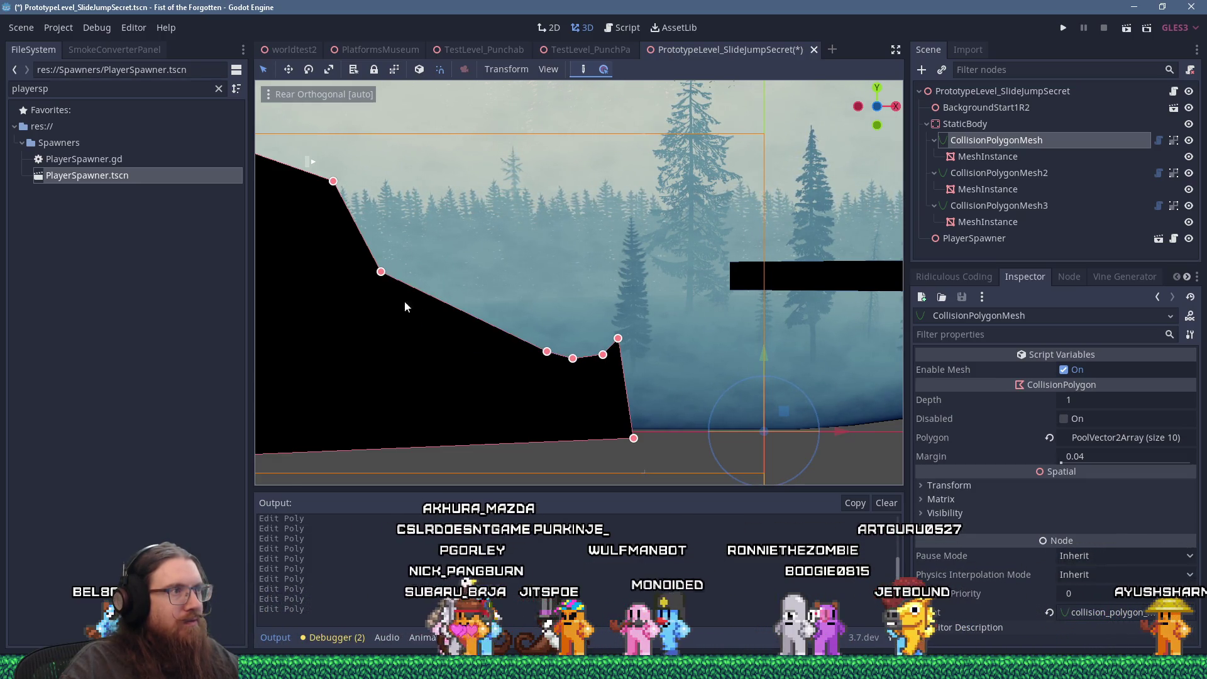
left_click_drag(381, 271, 495, 319)
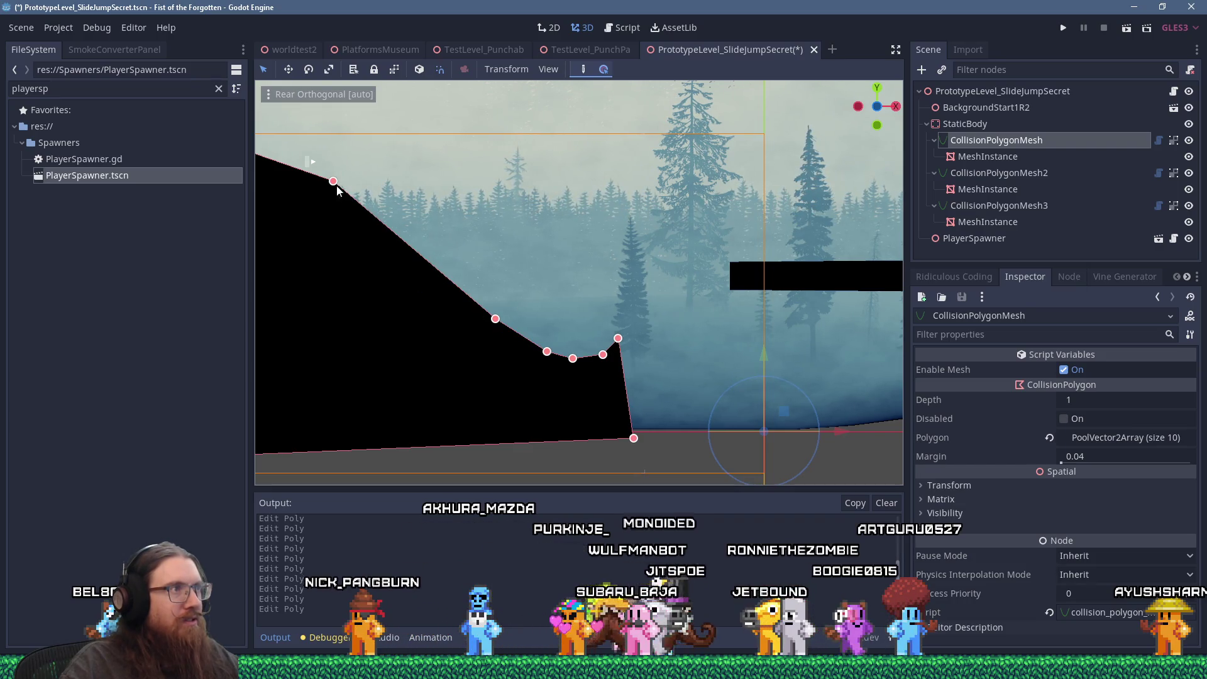
left_click_drag(414, 206, 466, 276)
scroll(465, 276, "down", 4)
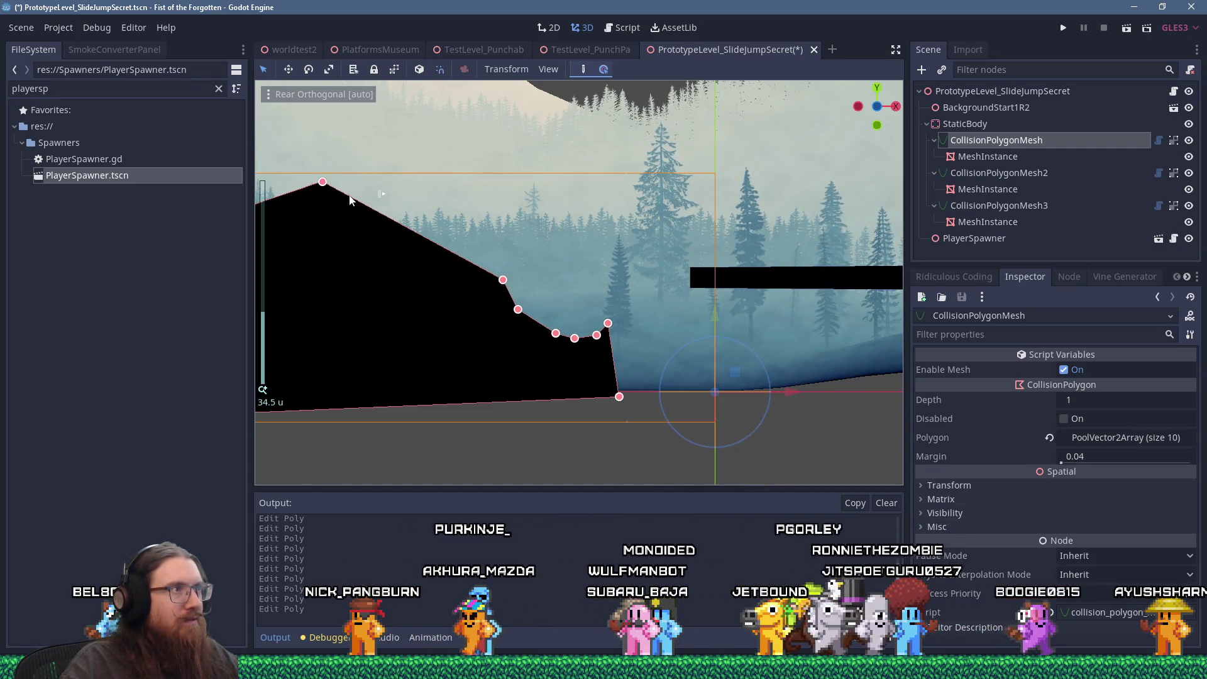
left_click_drag(339, 196, 496, 271)
scroll(345, 205, "down", 3)
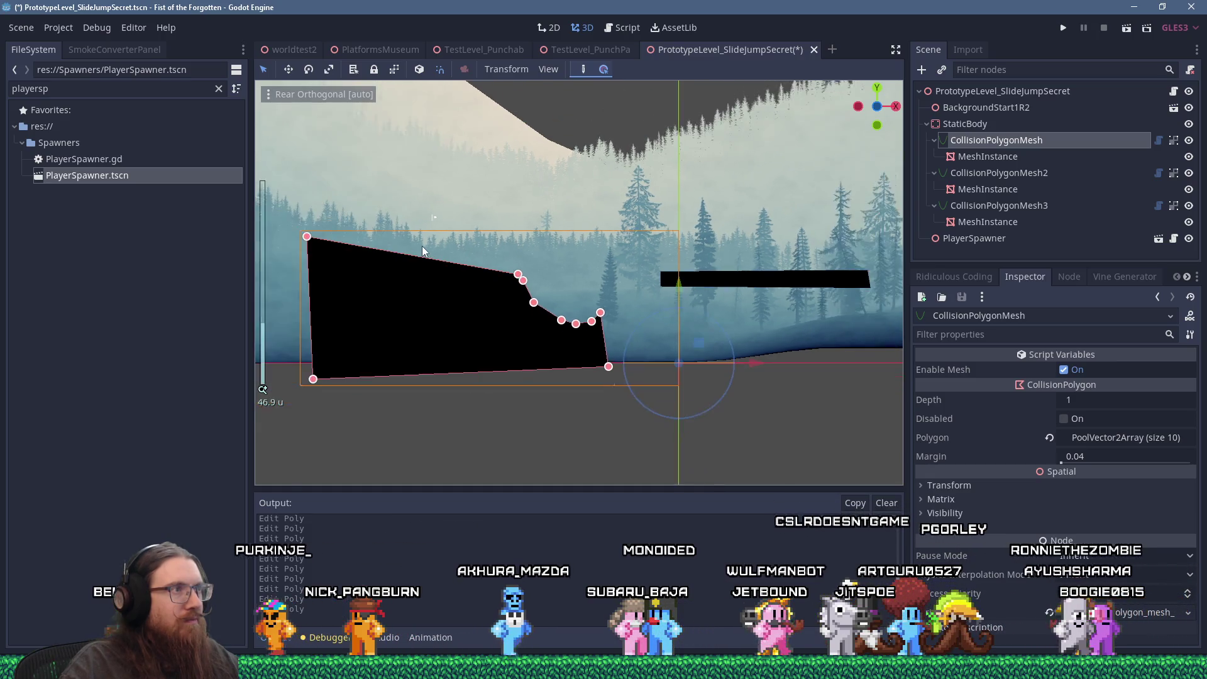
mouse_move(308, 237)
left_mouse_down()
mouse_move(458, 271)
mouse_move(424, 276)
left_mouse_up()
left_click_drag(314, 381, 428, 367)
scroll(406, 205, "up", 2)
left_click(406, 205)
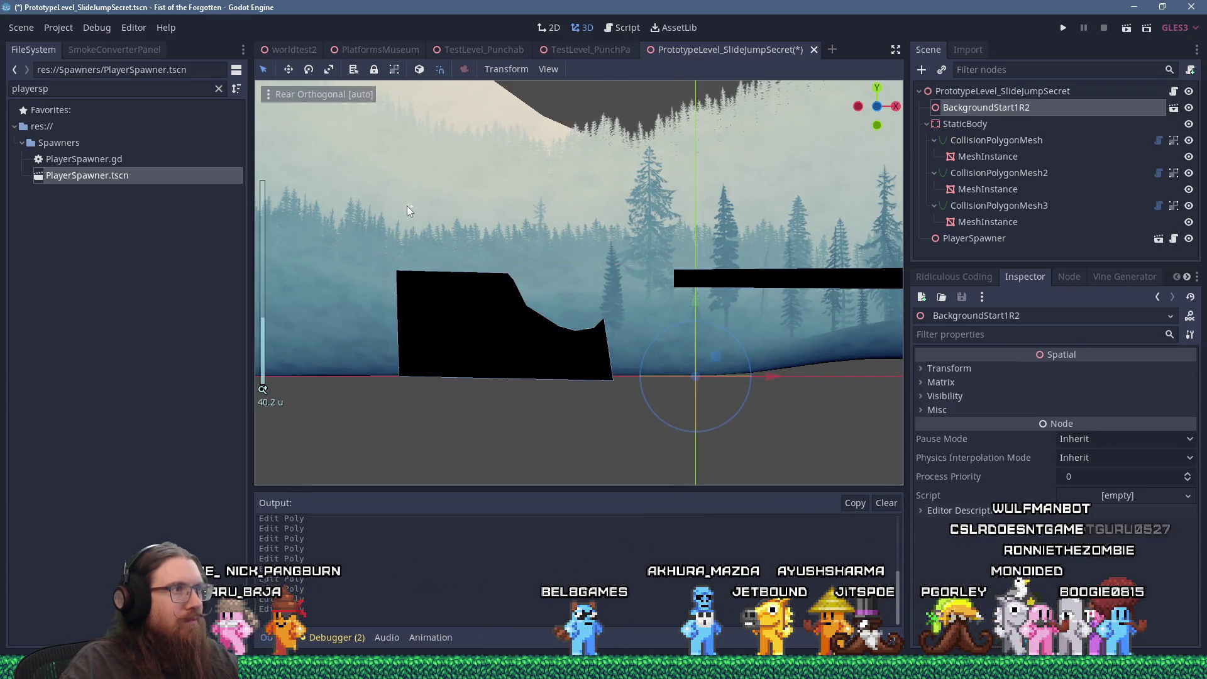
Move the PlayerSpawner onto the slope's top corner.
mouse_move(406, 206)
left_mouse_down()
mouse_move(436, 196)
mouse_move(526, 252)
left_mouse_up()
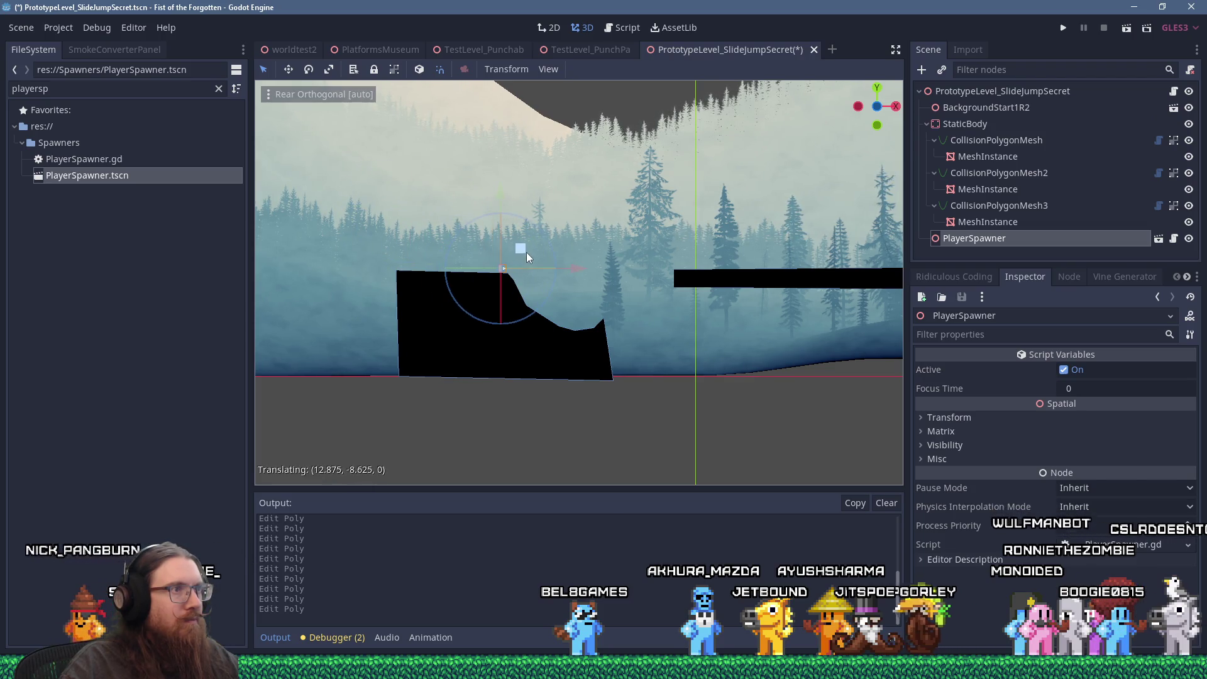
scroll(541, 291, "up", 4)
scroll(541, 290, "up", 2)
scroll(478, 267, "up", 2)
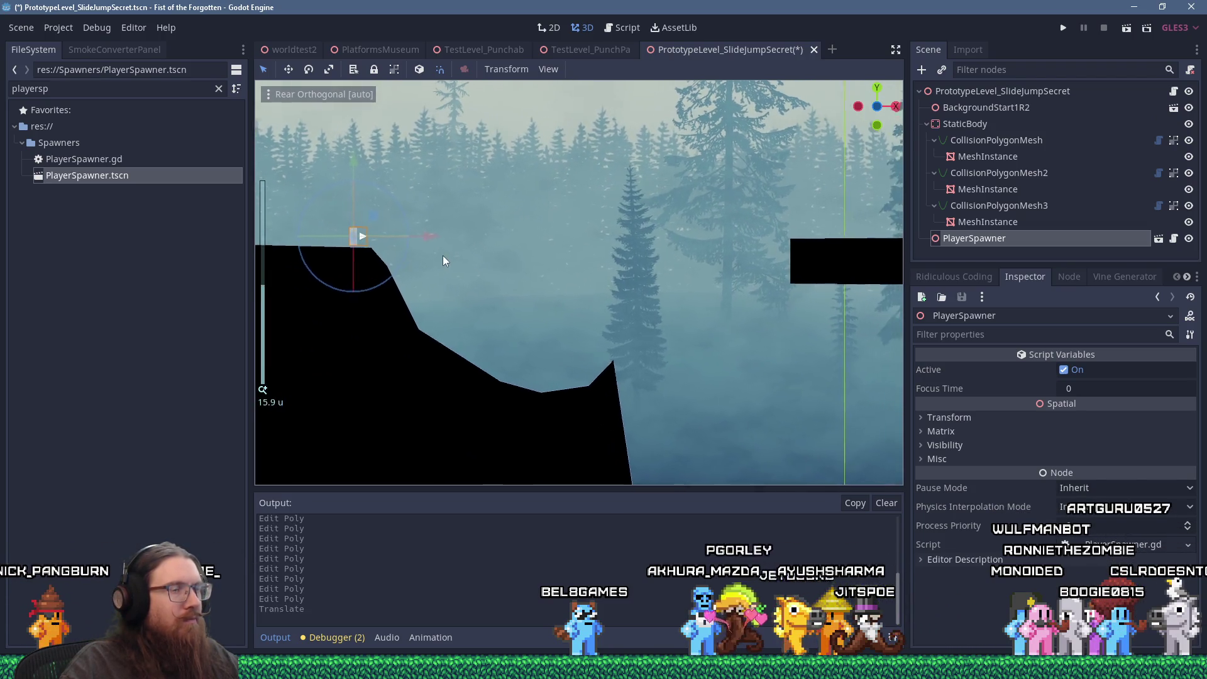
scroll(384, 246, "down", 2)
scroll(394, 239, "down", 5)
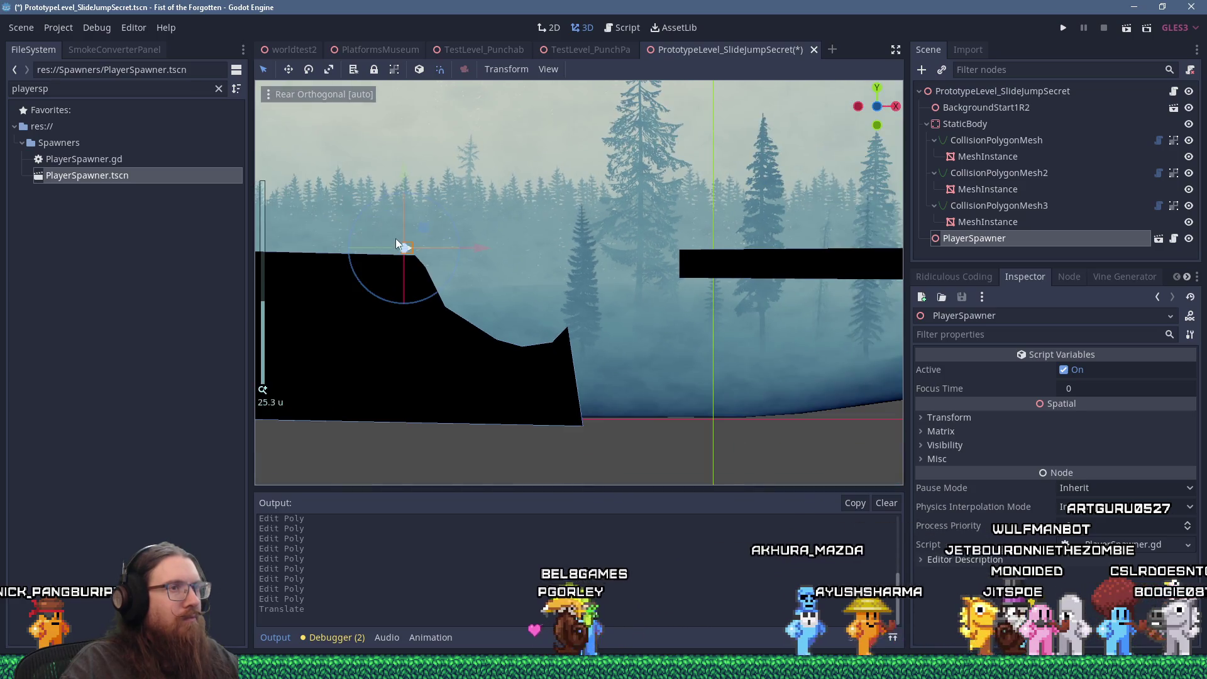
scroll(541, 250, "down", 2)
scroll(391, 244, "up", 1)
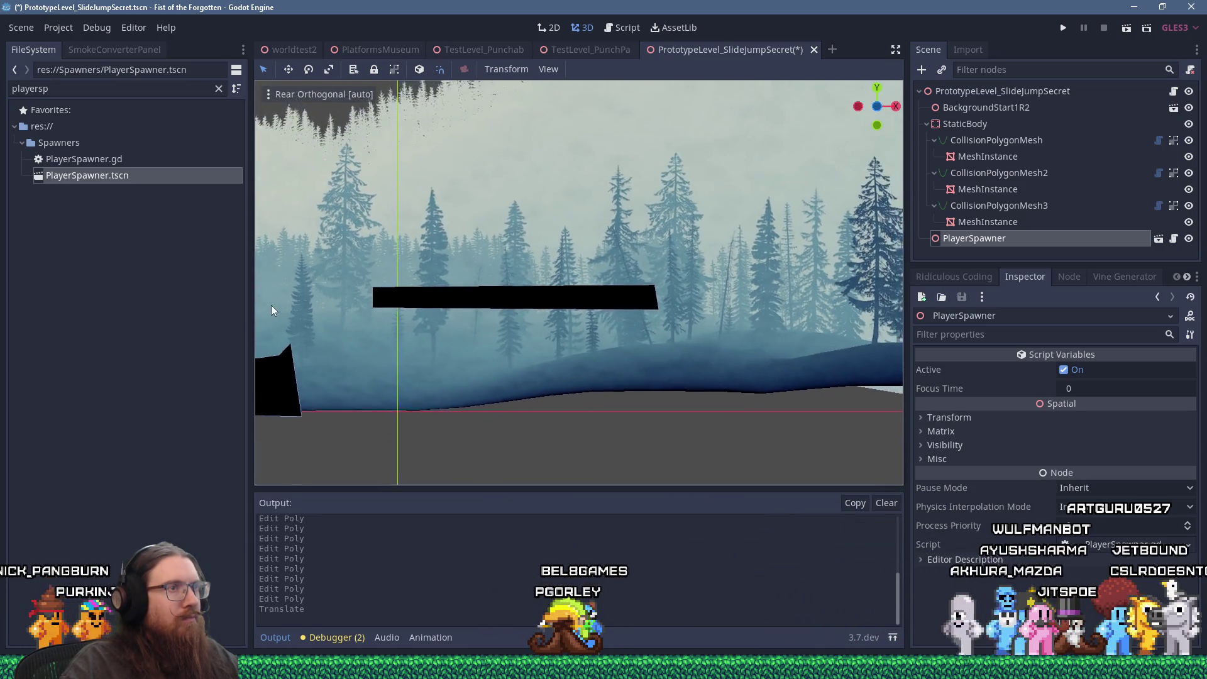
scroll(270, 304, "down", 2)
scroll(541, 300, "up", 3)
Pull in the floating platform's right end to shorten it.
left_click(614, 303)
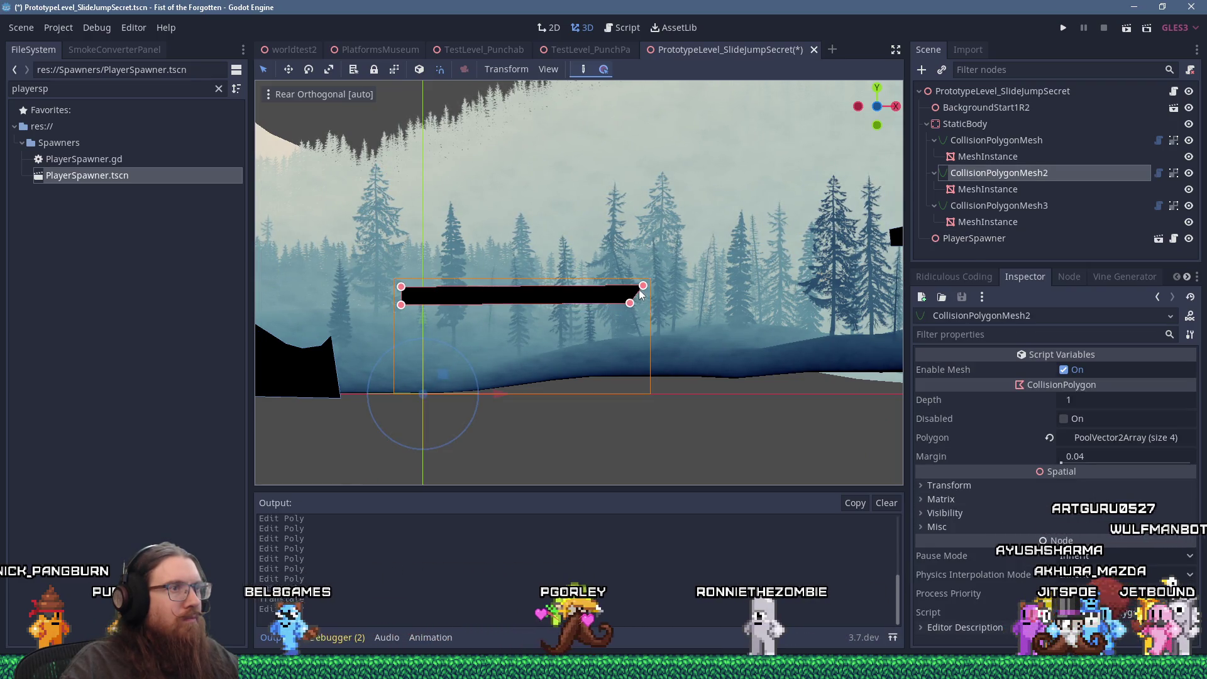
left_click_drag(643, 286, 634, 295)
scroll(658, 299, "down", 3)
scroll(657, 299, "right", 3)
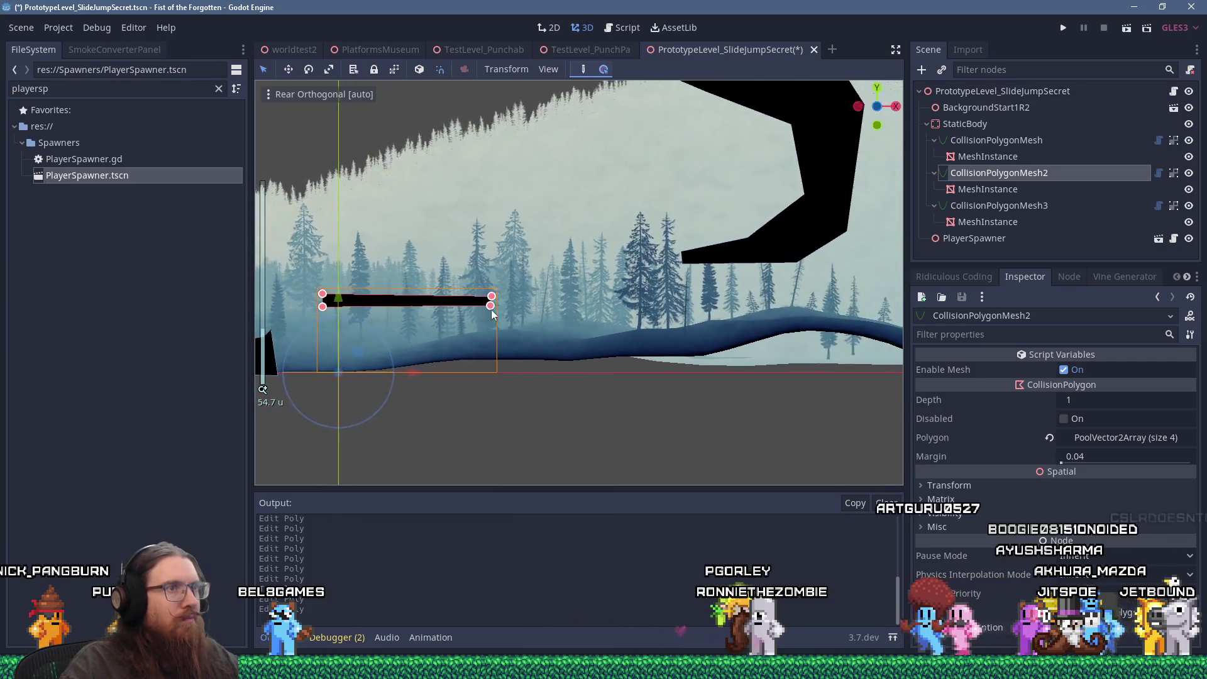
Shift the chevron-shaped CollisionPolygonMesh3 down and left, level with the platform.
left_click(704, 262)
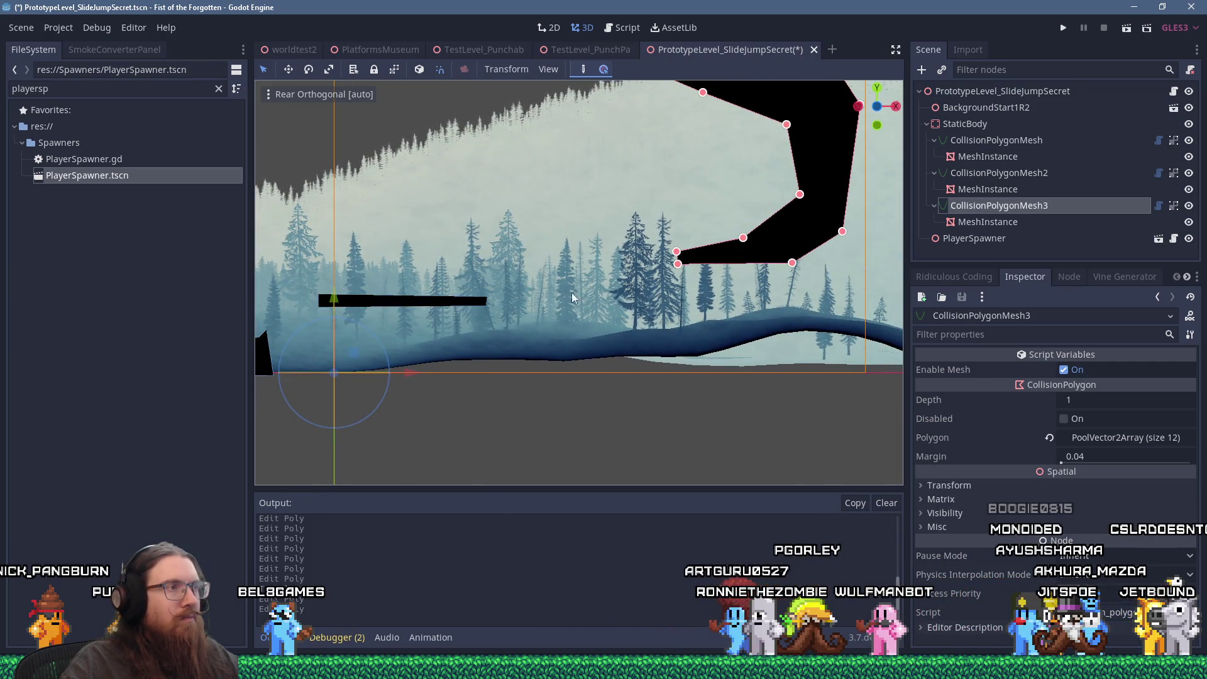
left_click_drag(357, 353, 342, 381)
left_click_drag(251, 407, 212, 397)
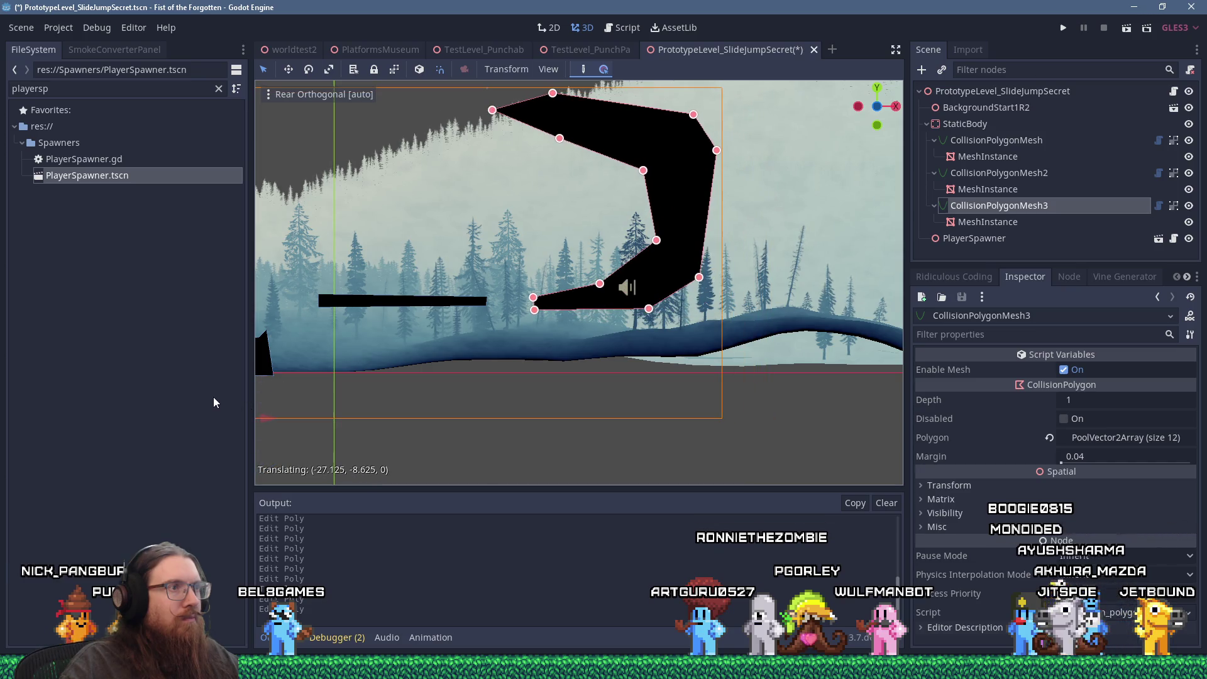
mouse_move(364, 386)
left_mouse_down()
mouse_move(629, 364)
mouse_move(774, 283)
left_mouse_up()
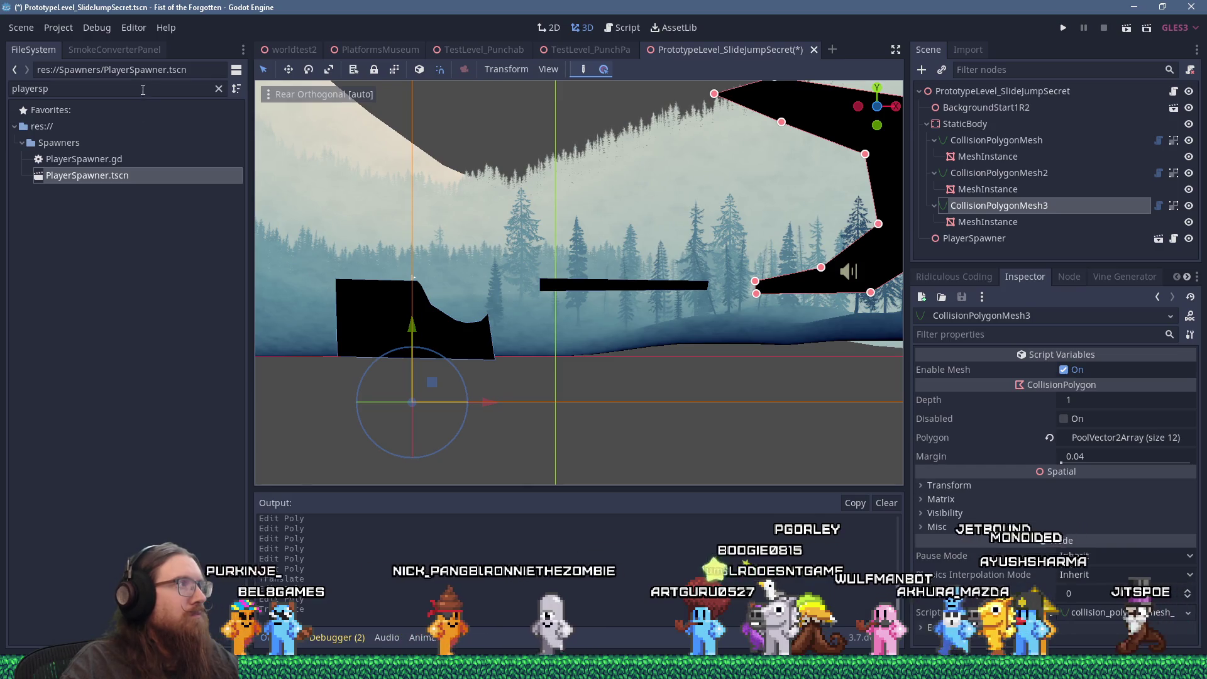
Place CollectableUnknown.tscn beside the chevron overhang and set its Unique Id to UnknownSlideJumpSecret.
key("ctrl+f")
type("pickup")
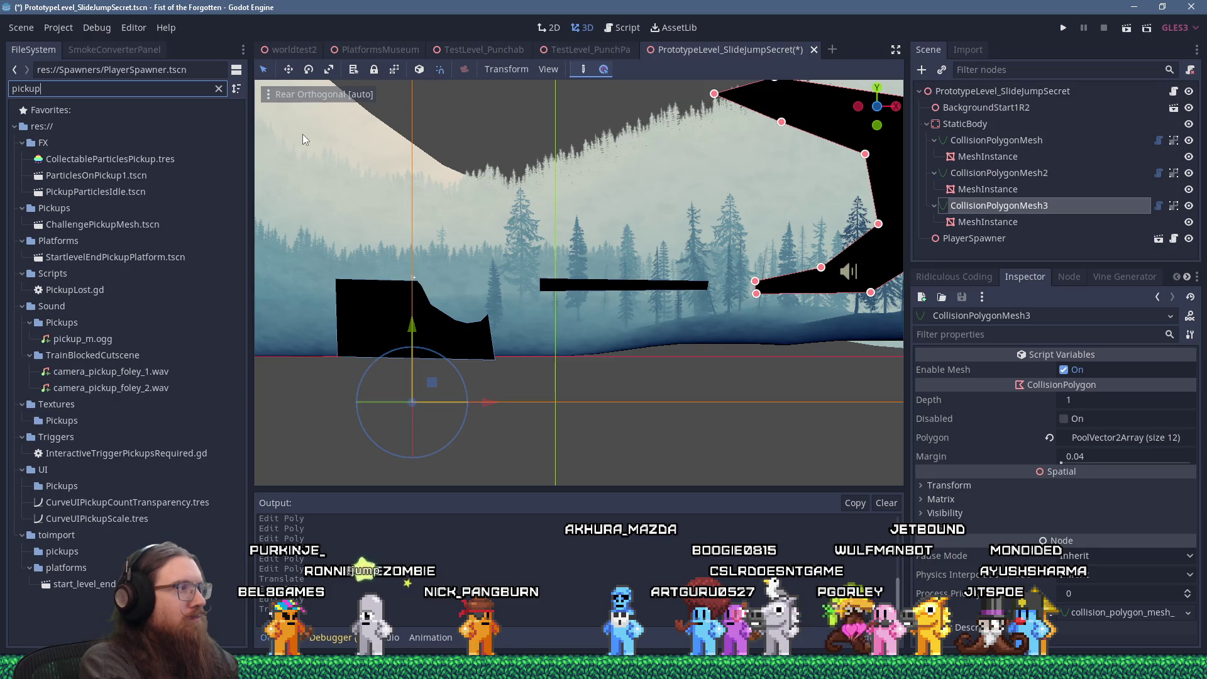
key("BackSpace")
key("BackSpace")
key("BackSpace")
type("unknown")
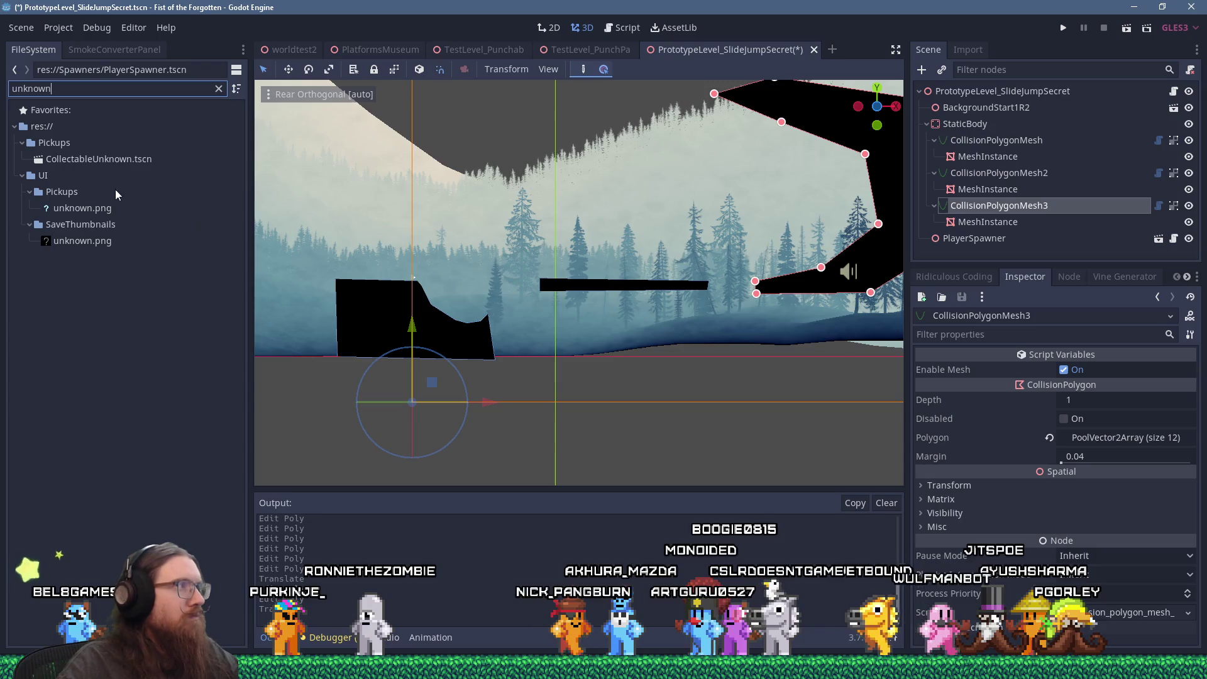
mouse_move(113, 159)
left_mouse_down()
mouse_move(189, 195)
mouse_move(872, 259)
mouse_move(409, 401)
mouse_move(808, 249)
left_mouse_up()
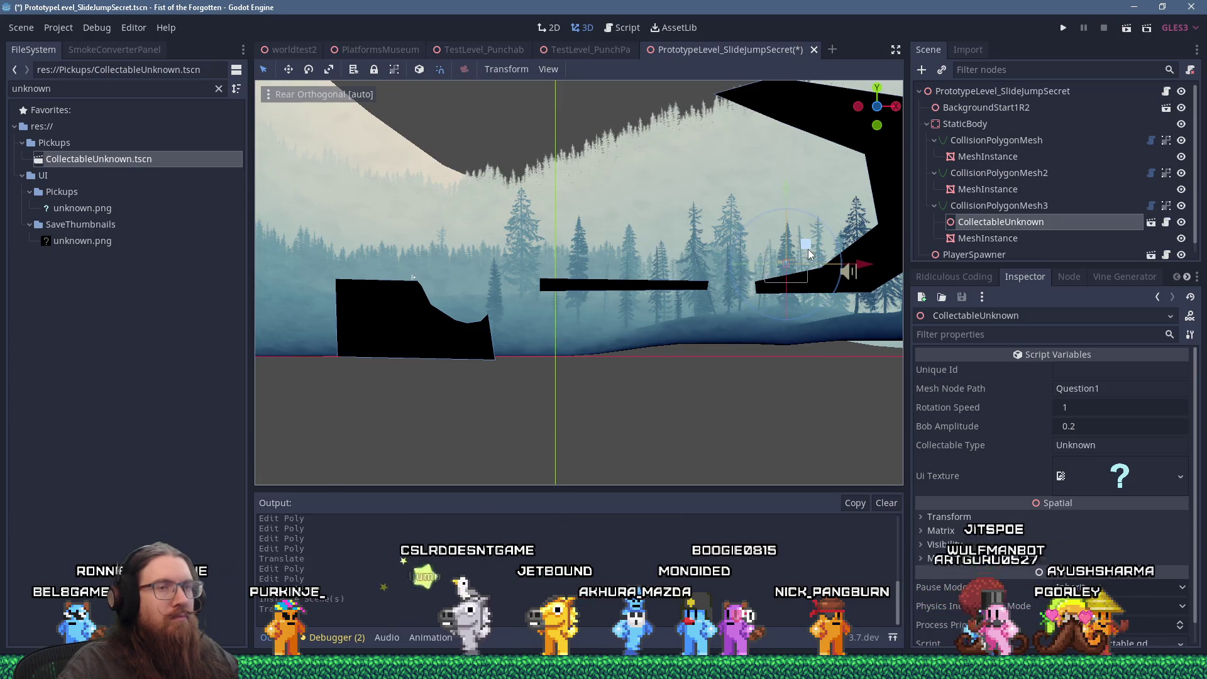
left_click(1104, 371)
type("UnknownSlideJumpSecret")
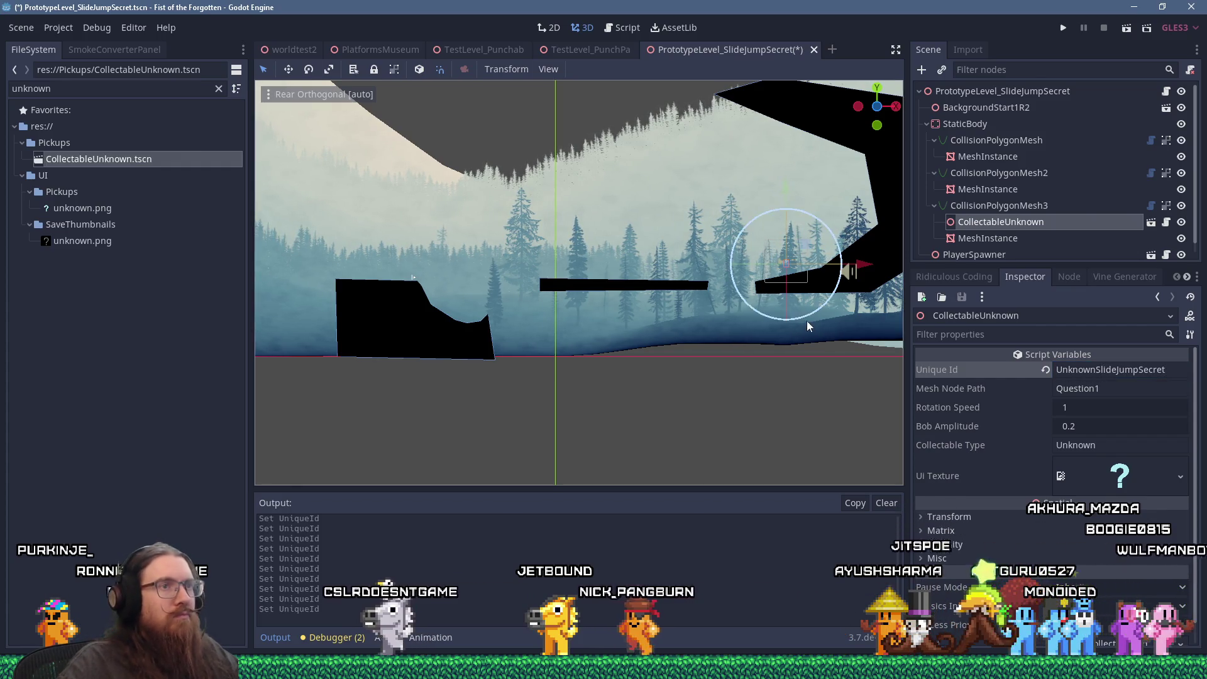
scroll(798, 318, "up", 3)
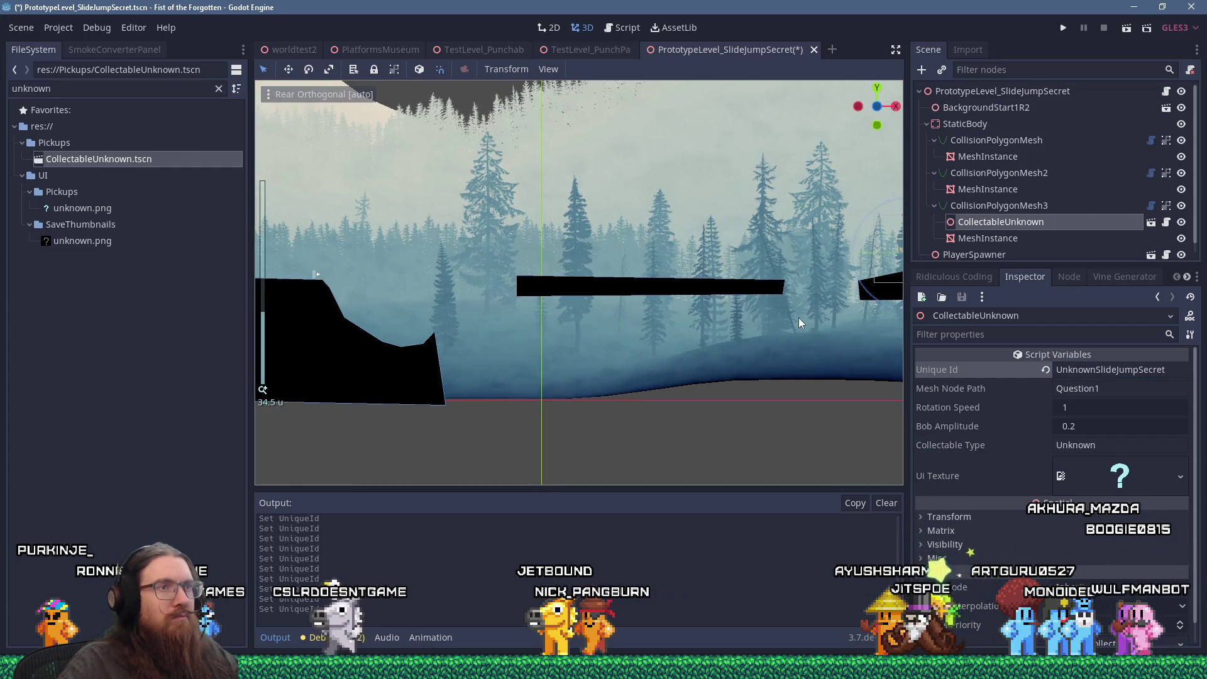
Save and launch the game, then enter 'quit' in the development console.
left_click(1063, 28)
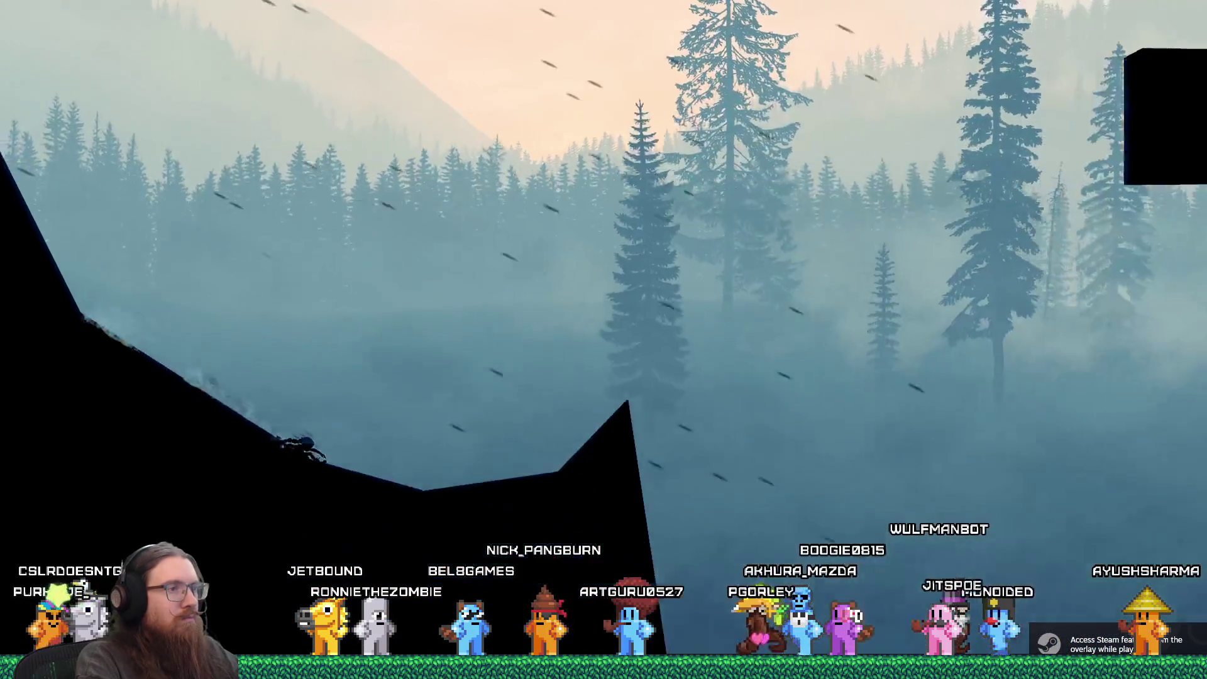
key("grave")
type("qu")
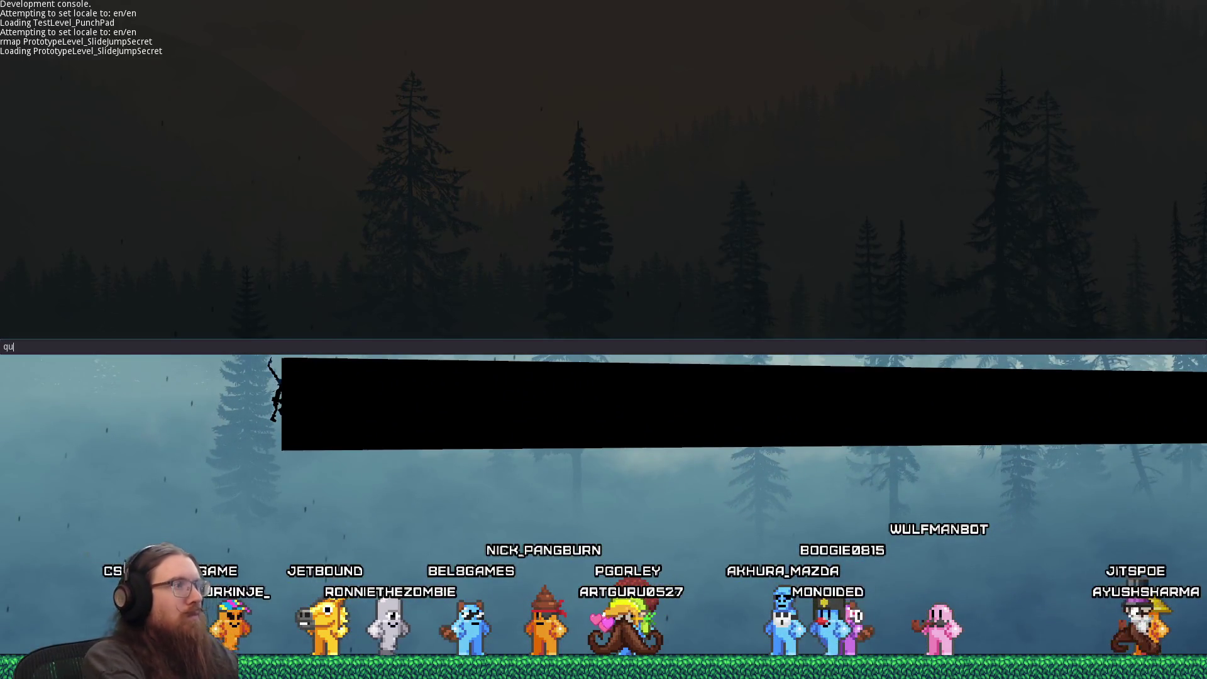
type("it")
key("Return")
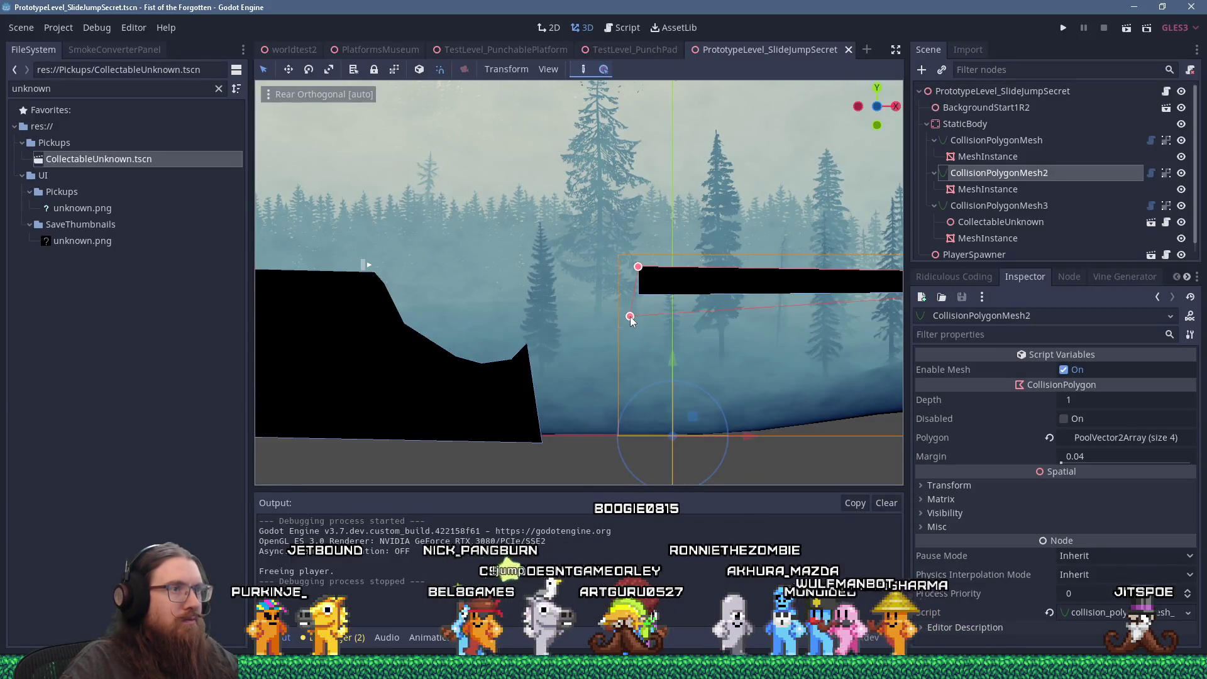
Thin the floating platform bar by adjusting its corner and right-end vertices.
left_click_drag(631, 320, 632, 322)
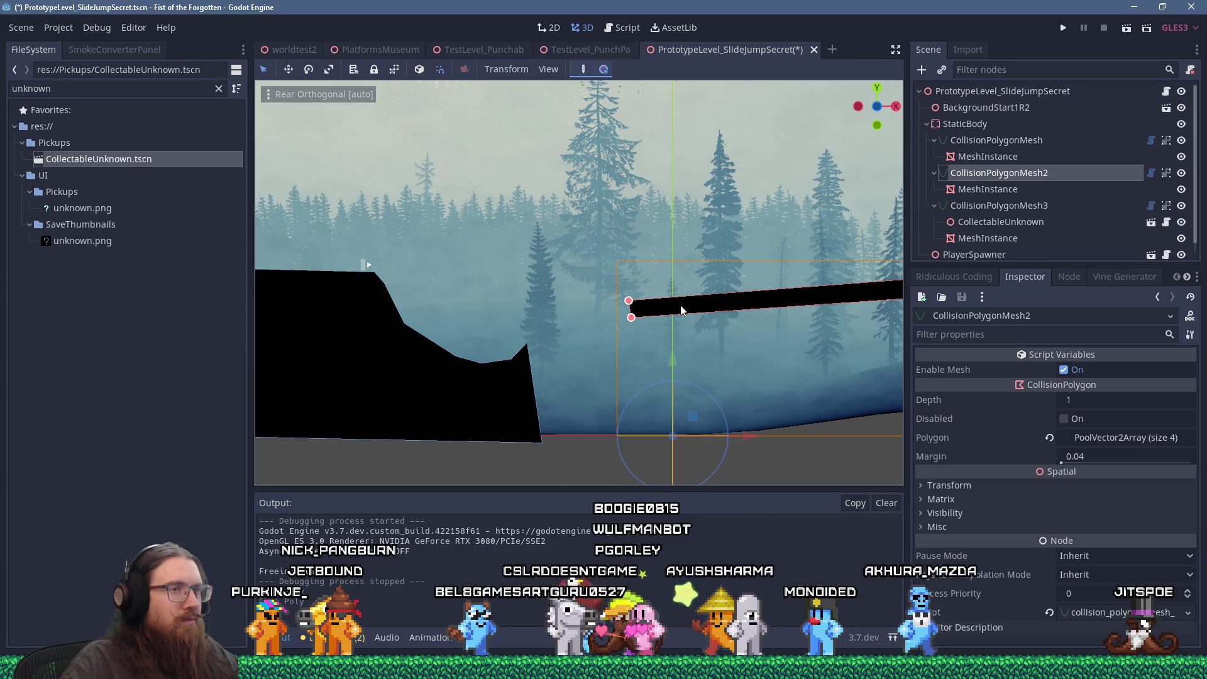
scroll(630, 305, "down", 3)
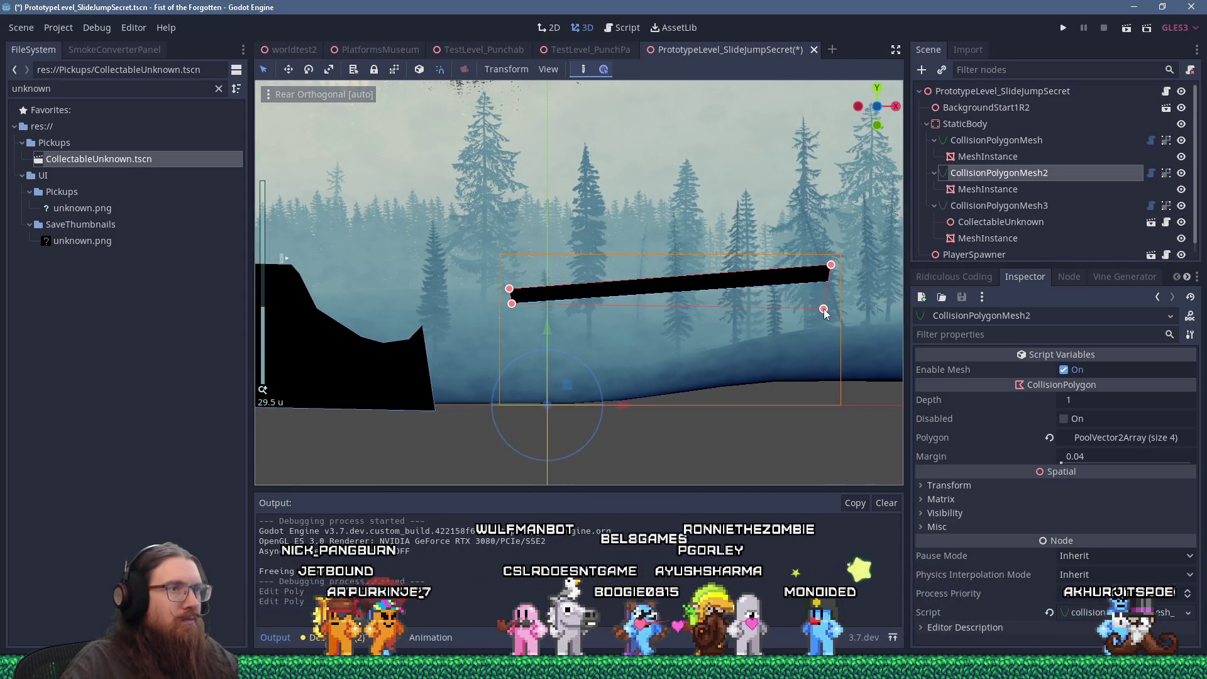
left_click_drag(831, 265, 820, 288)
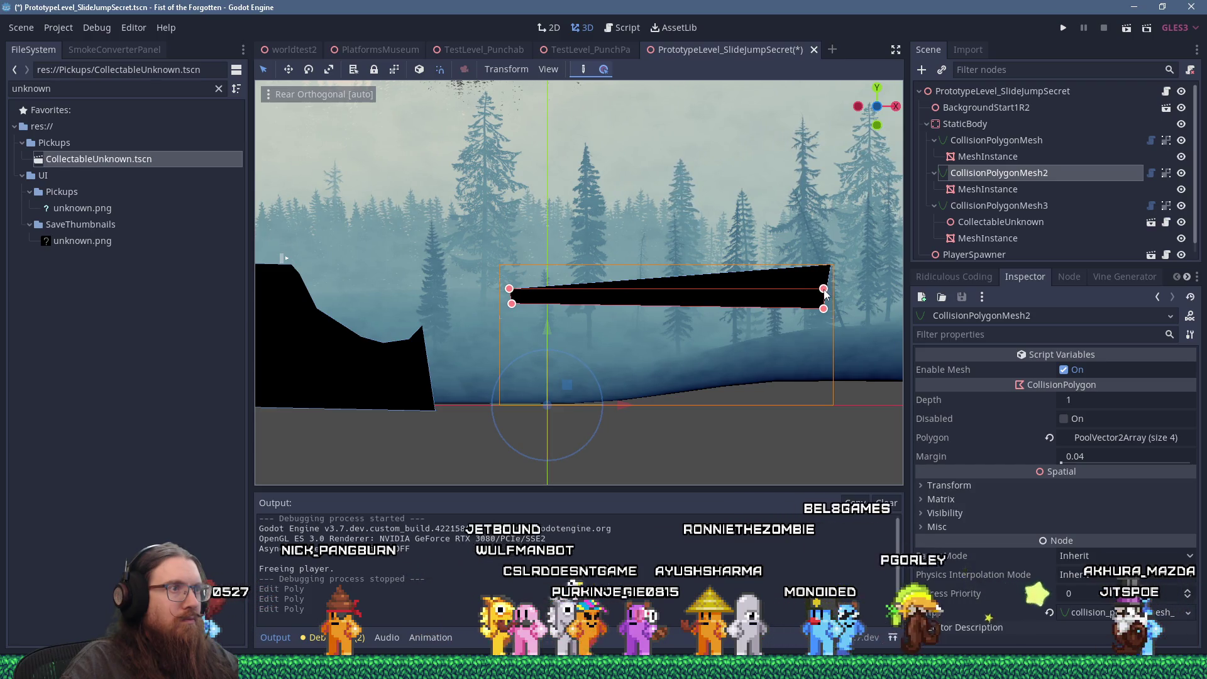
scroll(825, 295, "down", 2)
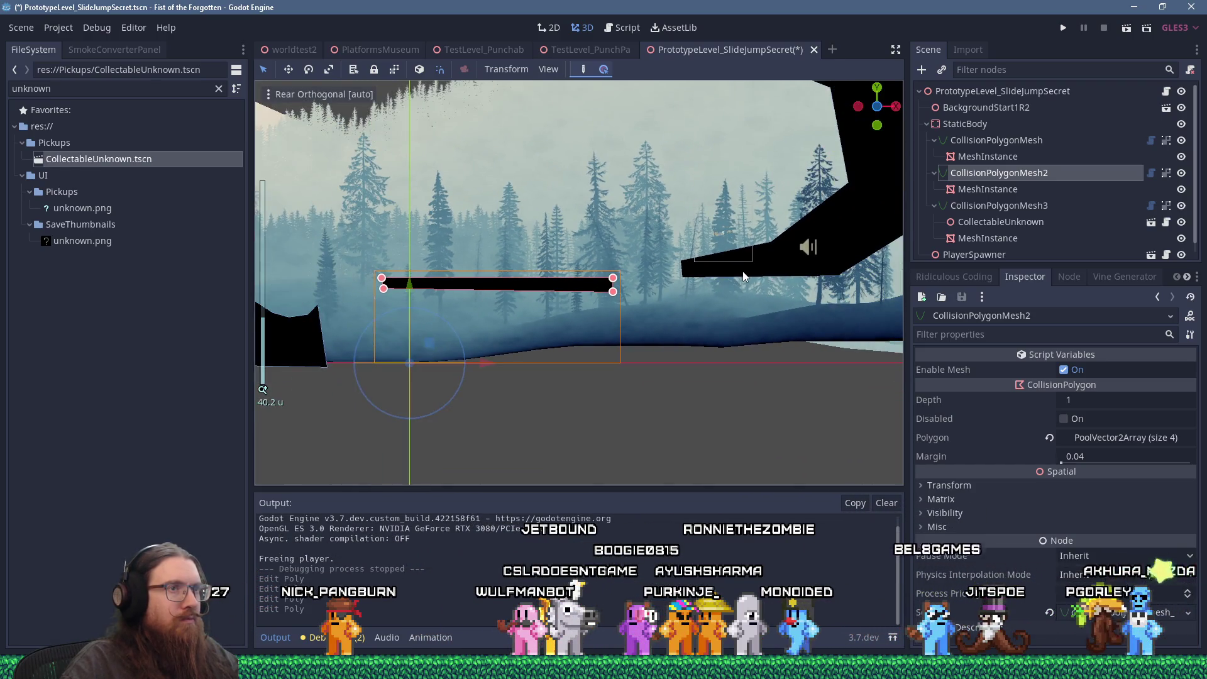
Move the hooked secret-area polygon down-left and launch the game.
left_click(750, 276)
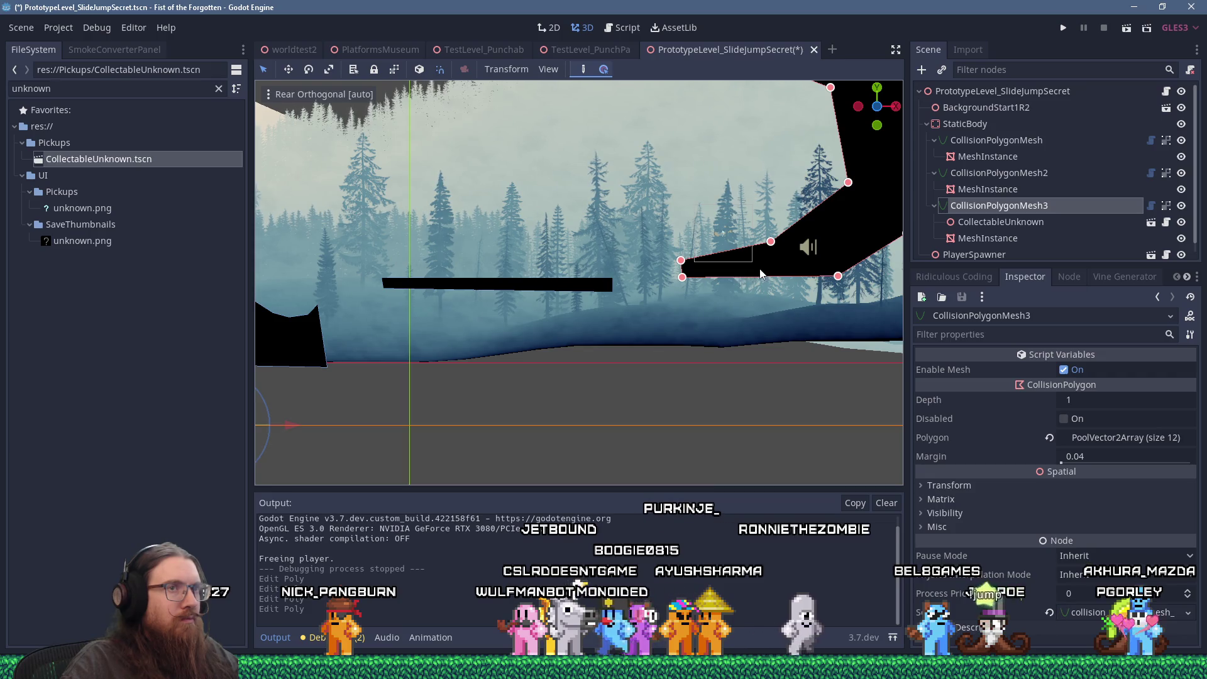
scroll(809, 252, "down", 3)
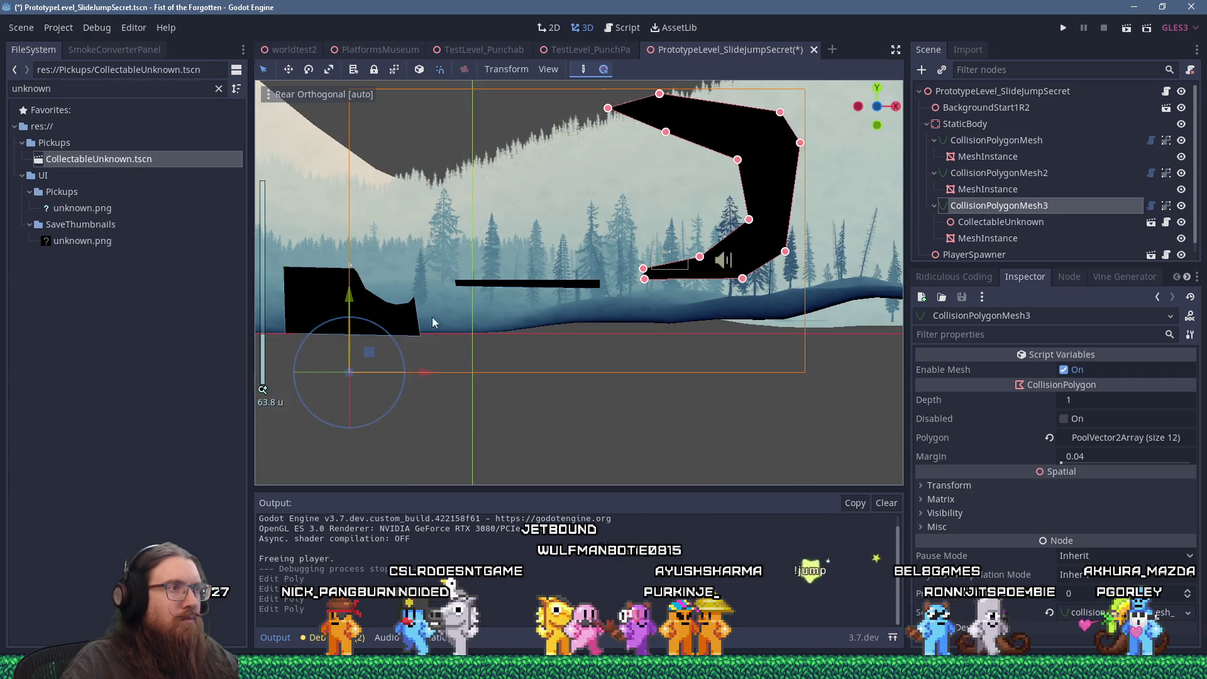
left_click_drag(371, 352, 373, 363)
left_click(1062, 29)
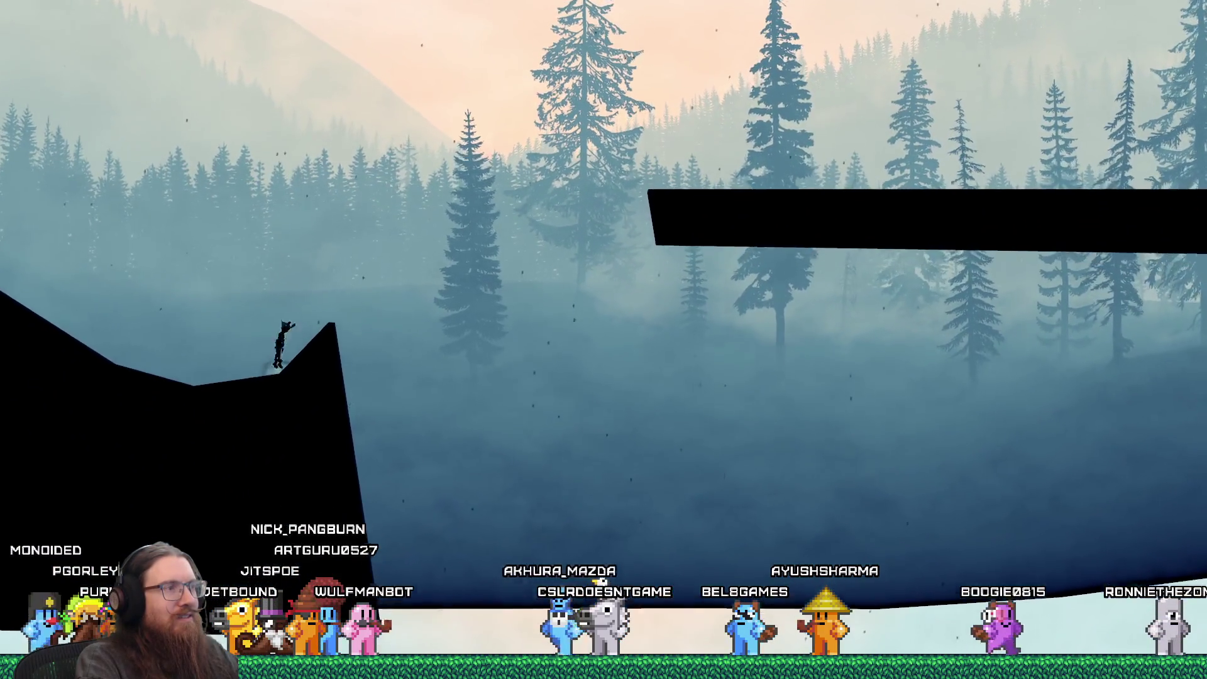
After playtesting, open the development console and type the quit command.
key("grave")
type("qu")
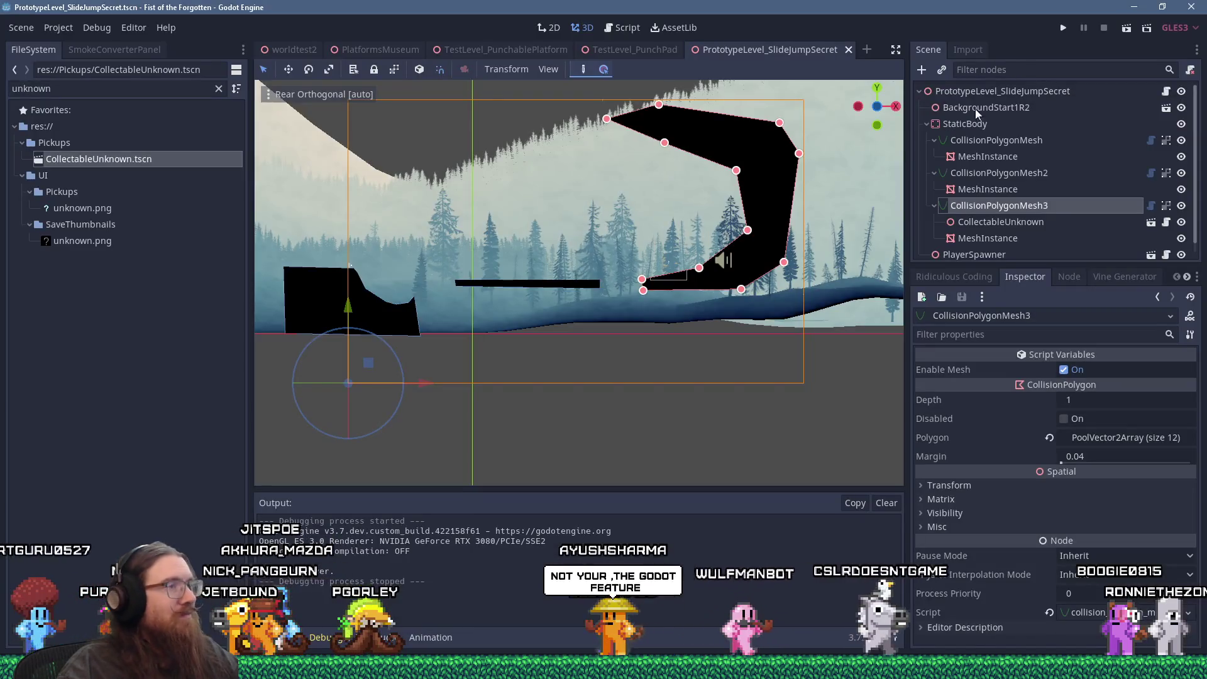
Focus on the valley-shaped ground polygon and nudge one of its vertices slightly right.
scroll(501, 376, "up", 4)
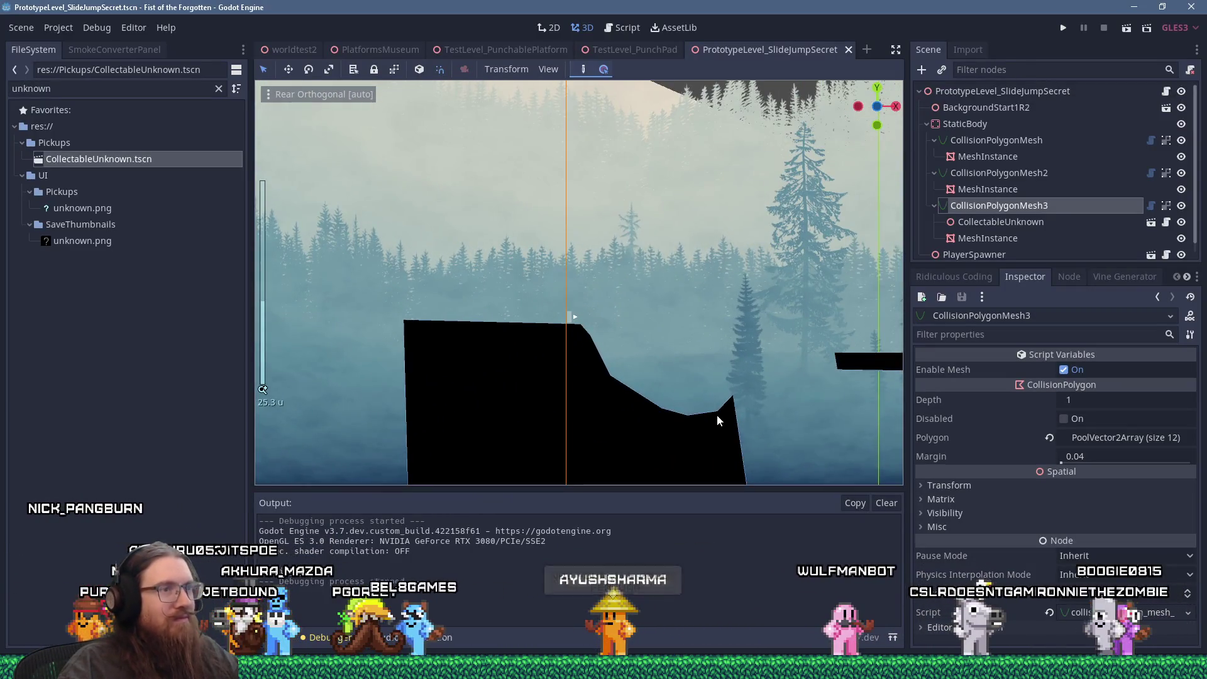
left_click(722, 413)
key("f")
scroll(706, 322, "up", 5)
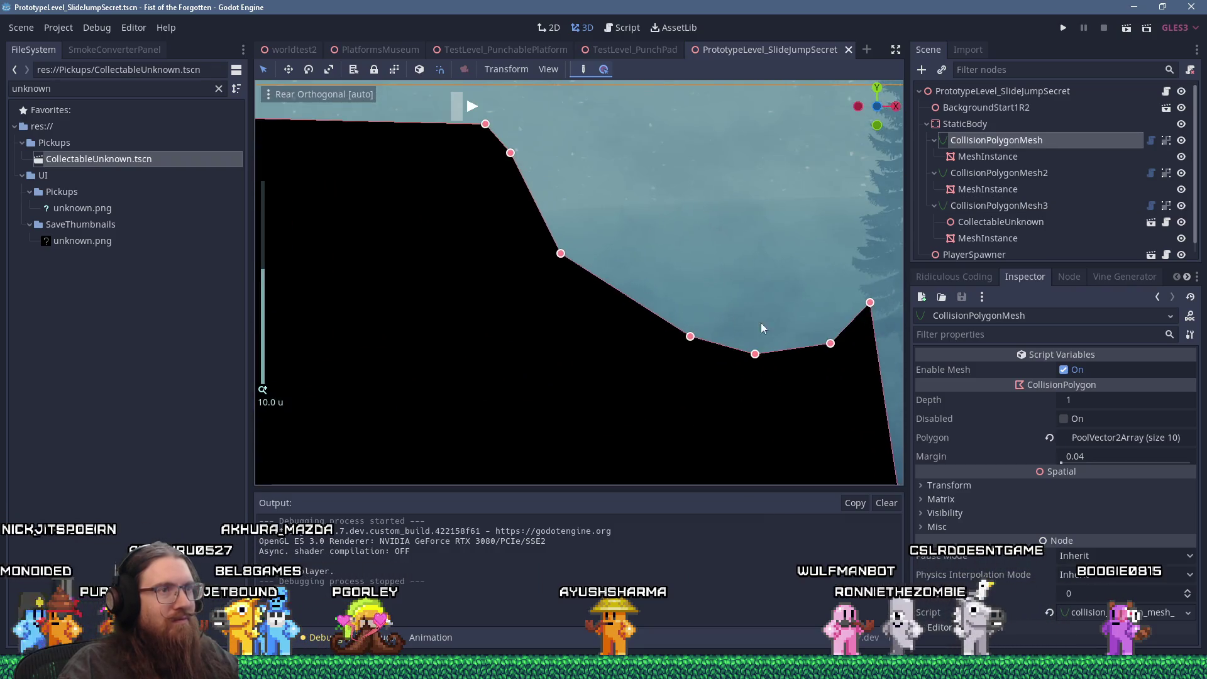
left_click_drag(702, 284, 705, 284)
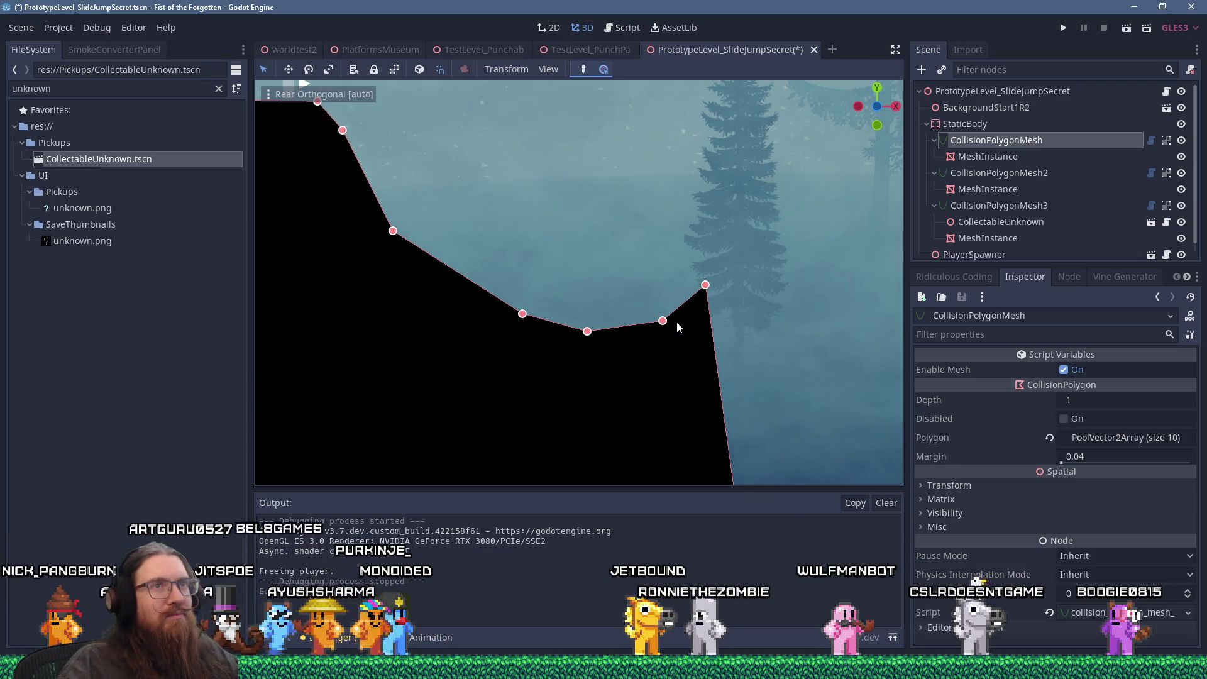
scroll(677, 322, "down", 5)
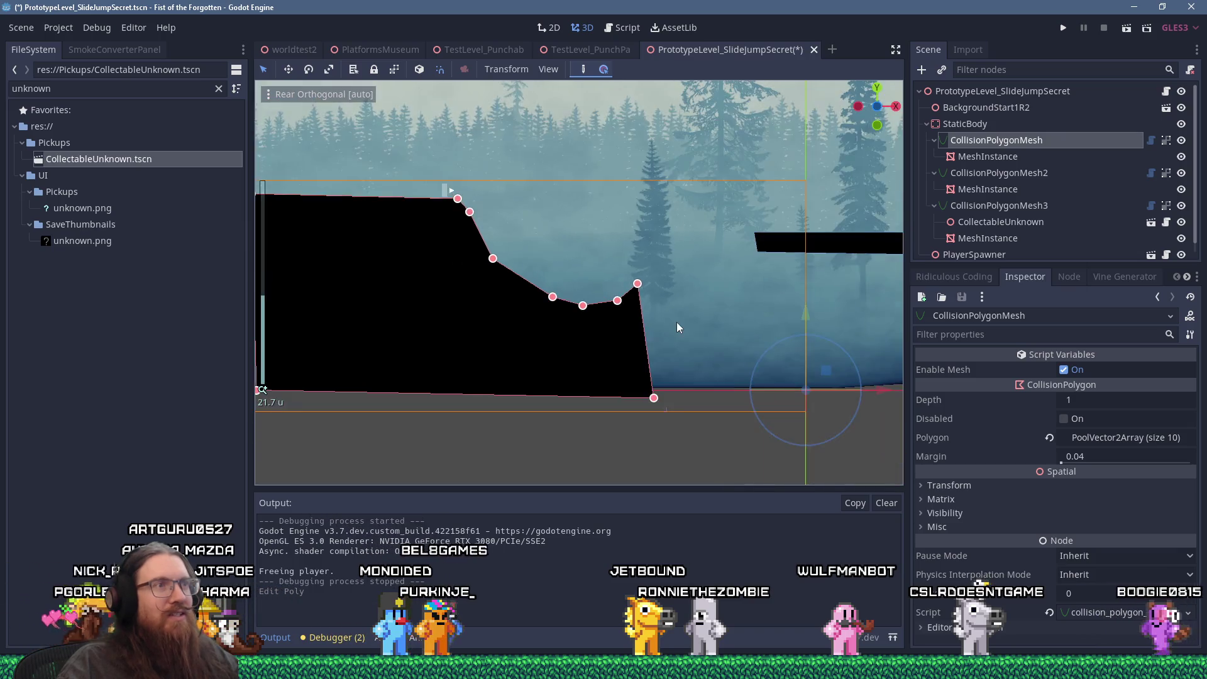
scroll(438, 390, "up", 3)
left_click_drag(594, 425, 700, 418)
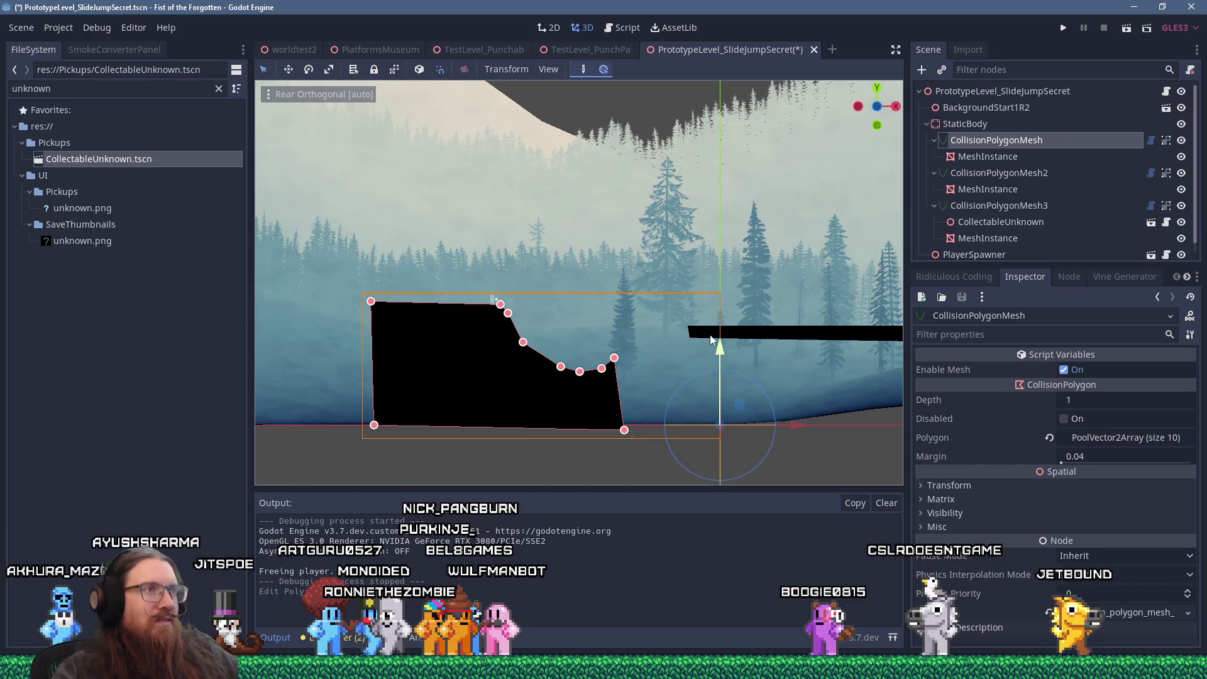
Compare against the slide jump secret sketch, then pan to the area right of the ground.
key("alt+Tab")
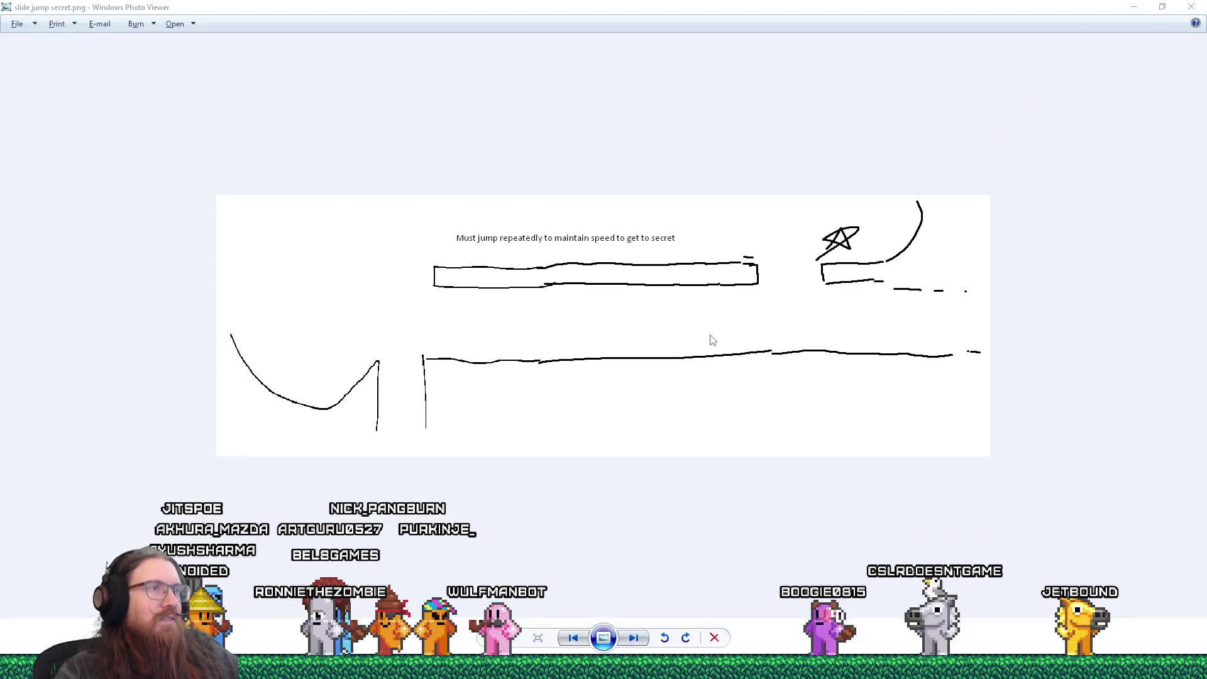
key("alt+Tab")
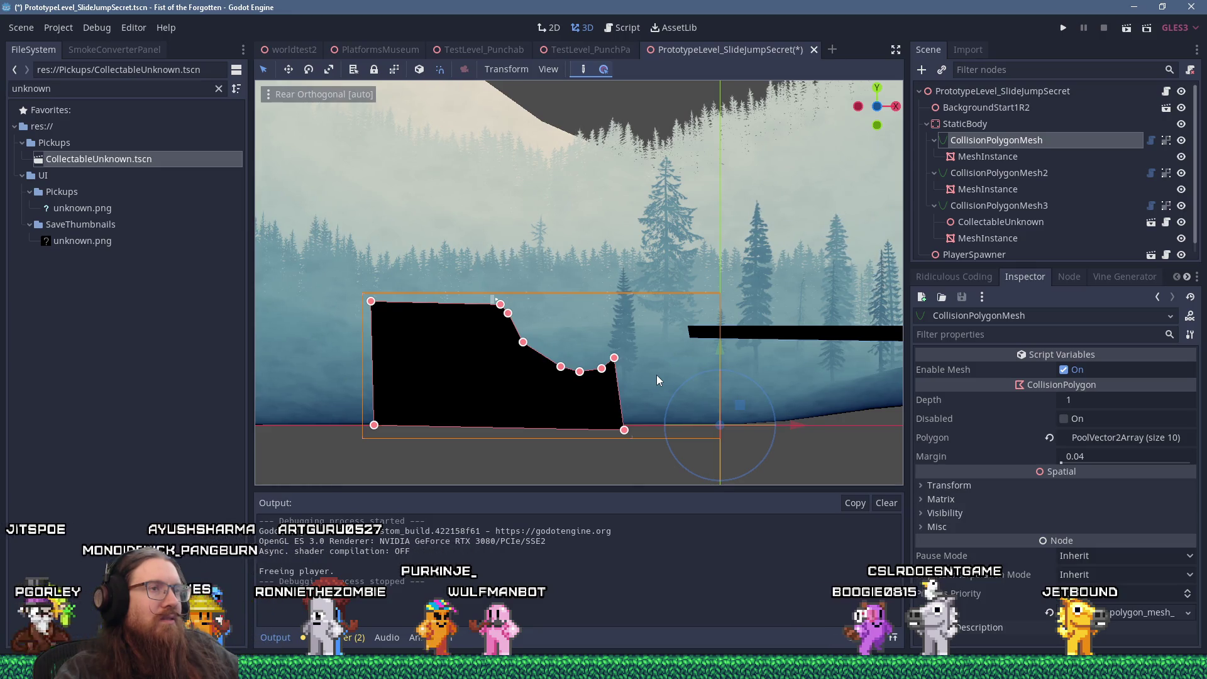
scroll(657, 378, "down", 3)
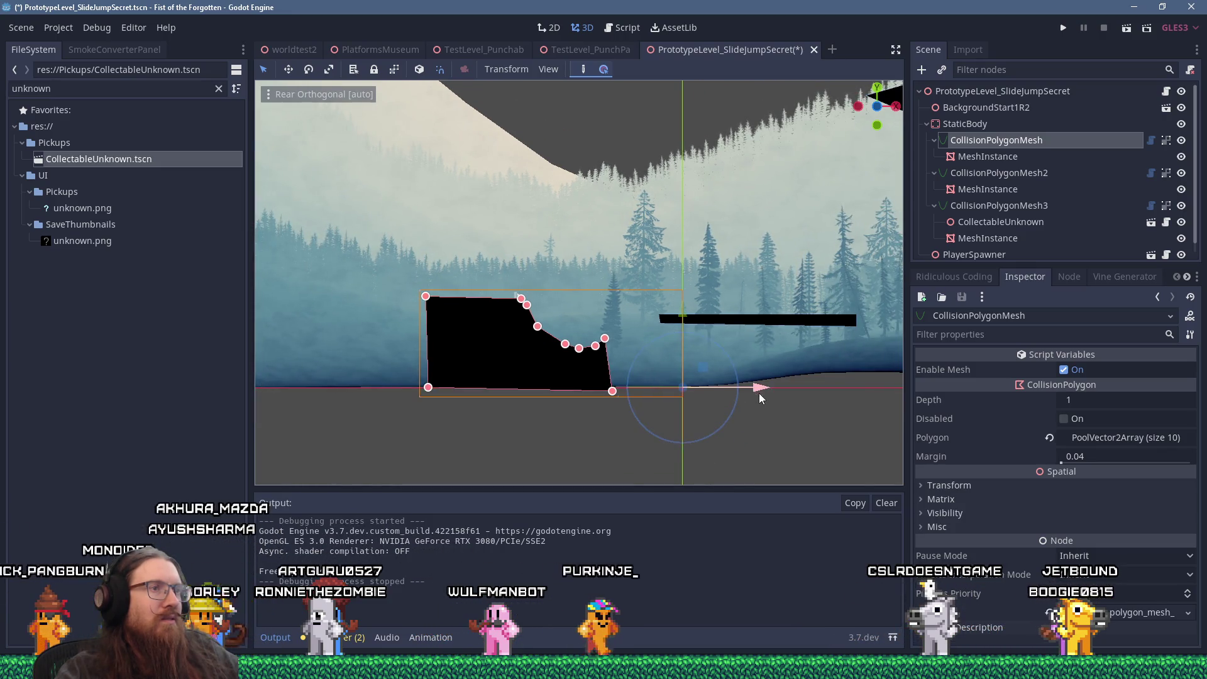
left_click_drag(731, 413, 558, 423)
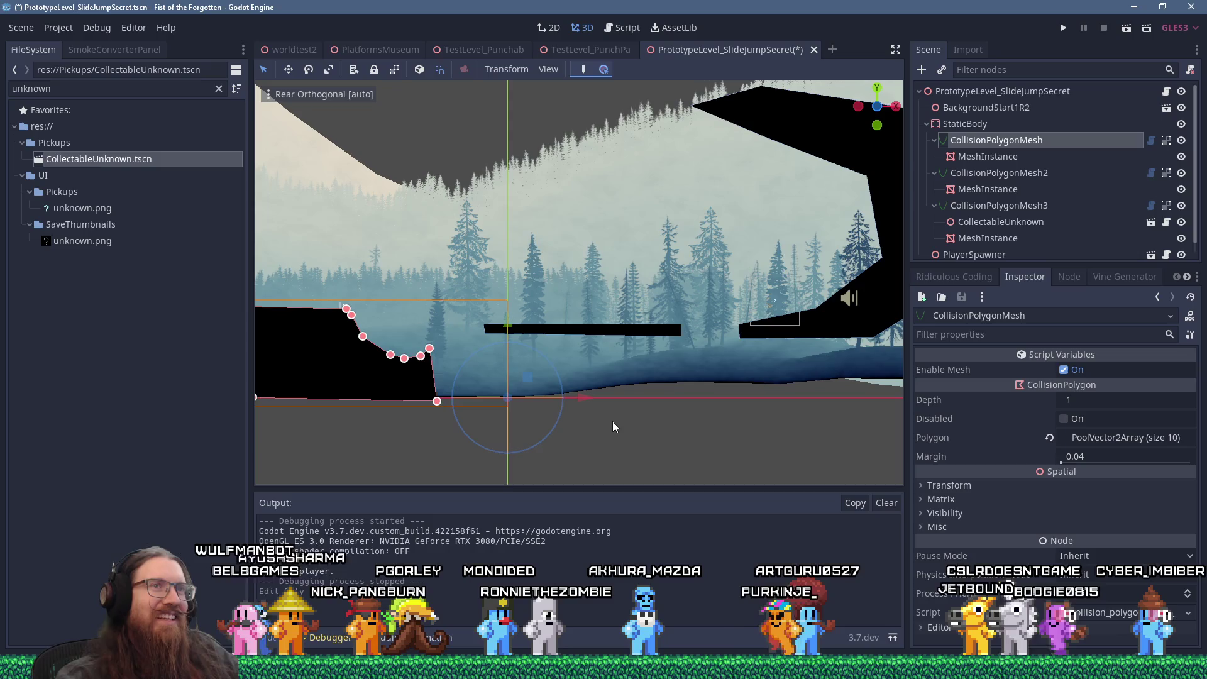
Add a new CollisionPolygonMesh4 child node under StaticBody.
left_click(965, 123)
left_click(922, 69)
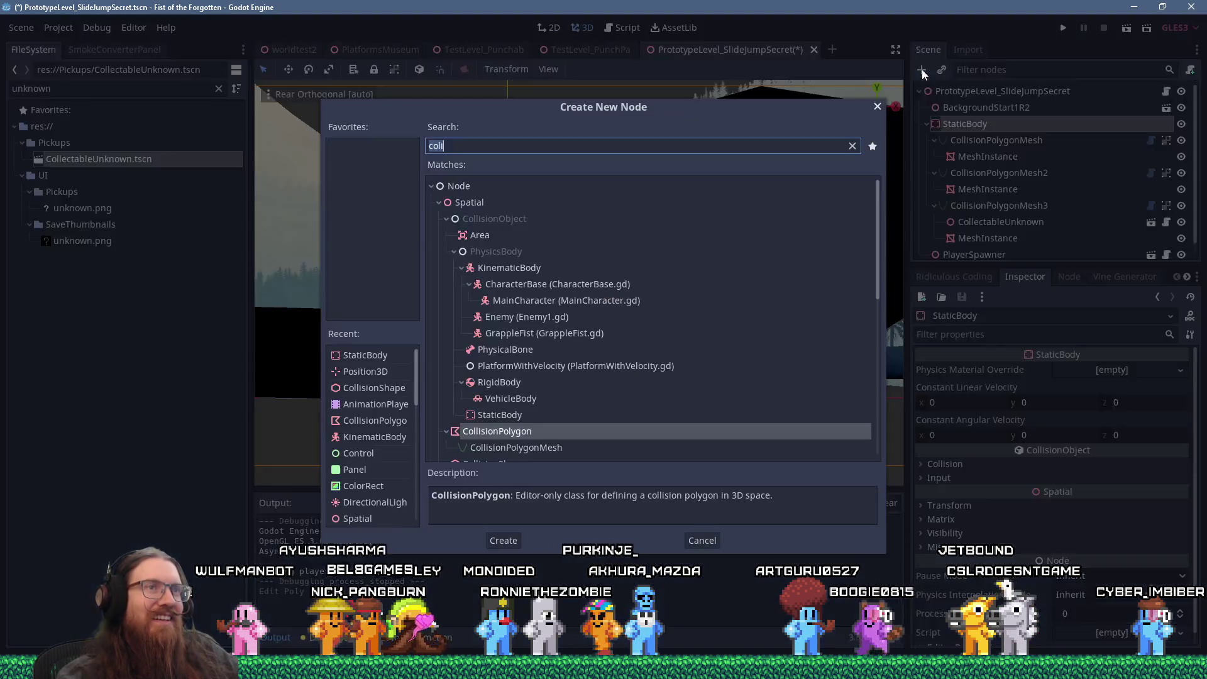
left_click(561, 415)
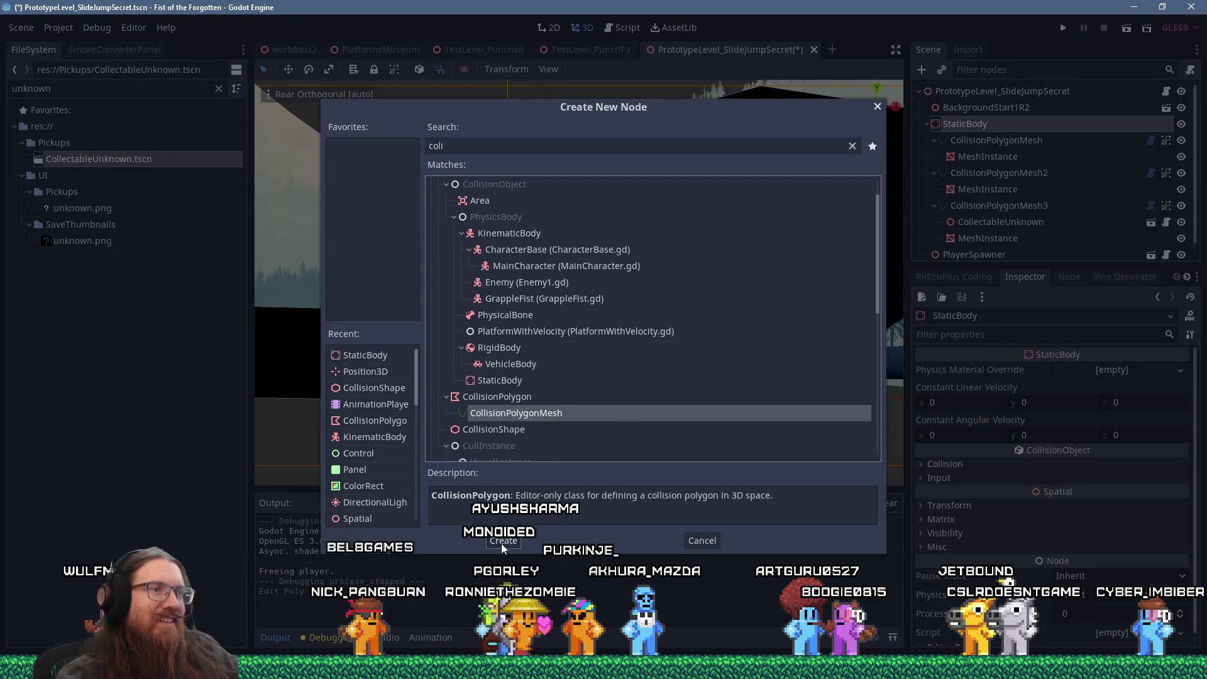
left_click(503, 541)
Start outlining the floor polygon from the valley's left edge rightward.
scroll(492, 389, "up", 3)
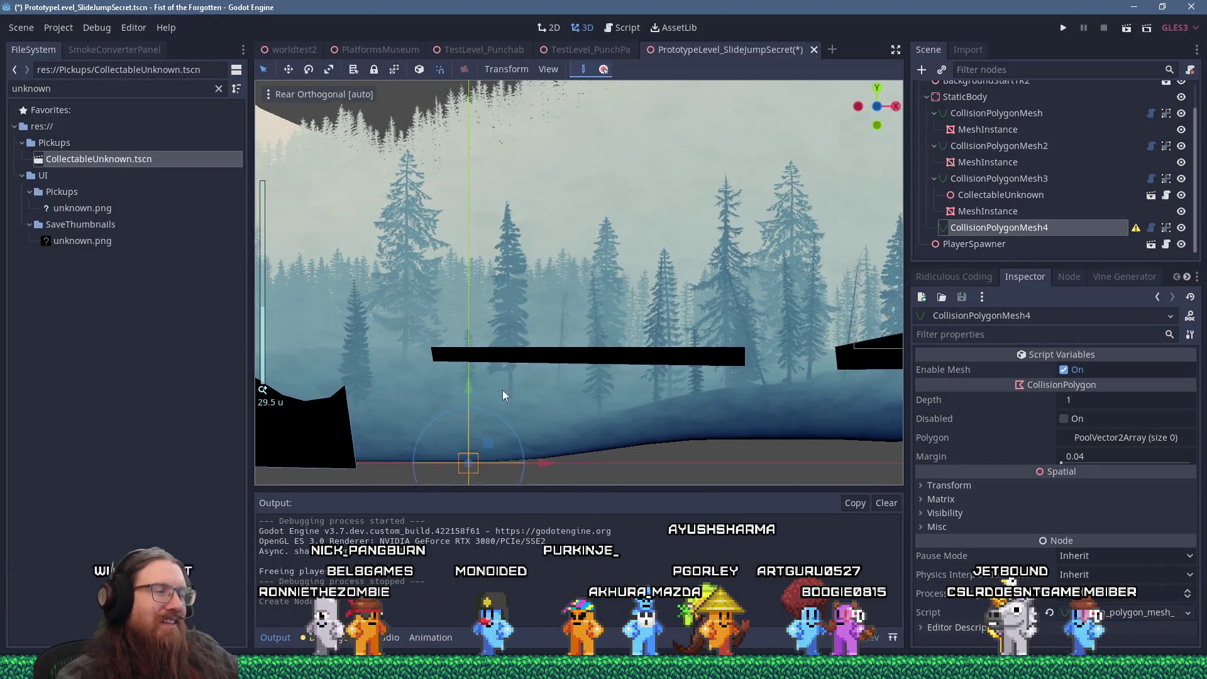
left_click_drag(492, 395, 614, 334)
left_click(514, 418)
left_click(513, 350)
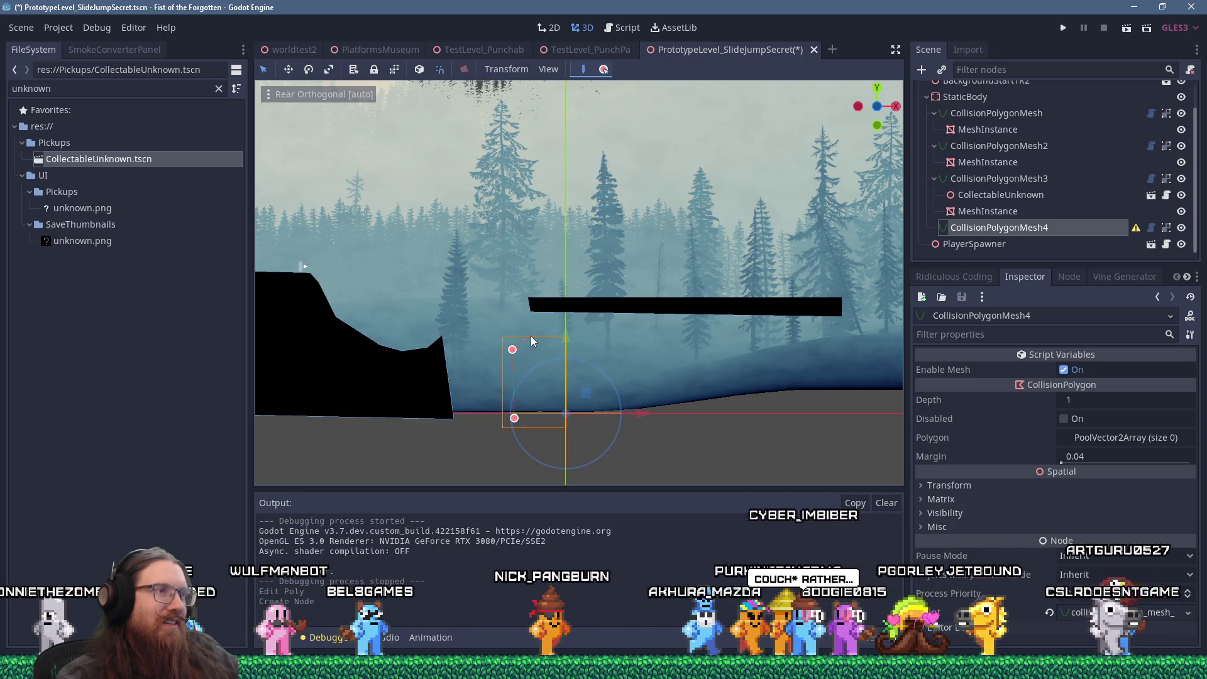
left_click(532, 340)
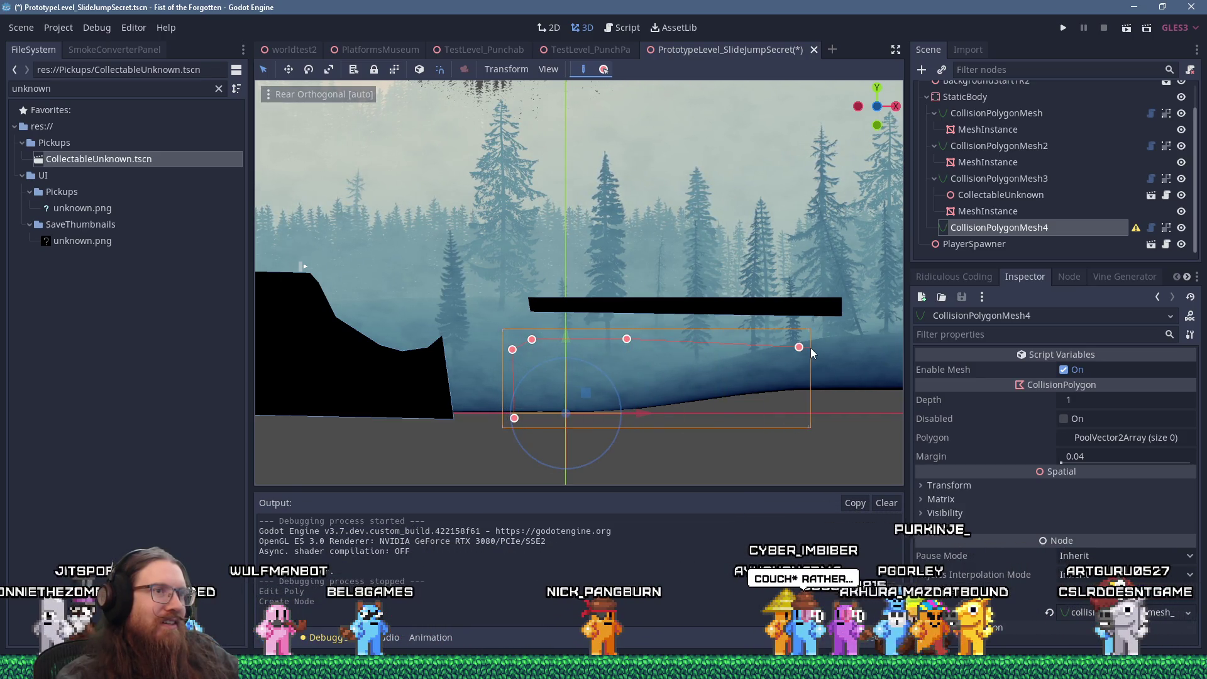
scroll(810, 348, "down", 2)
left_click(816, 330)
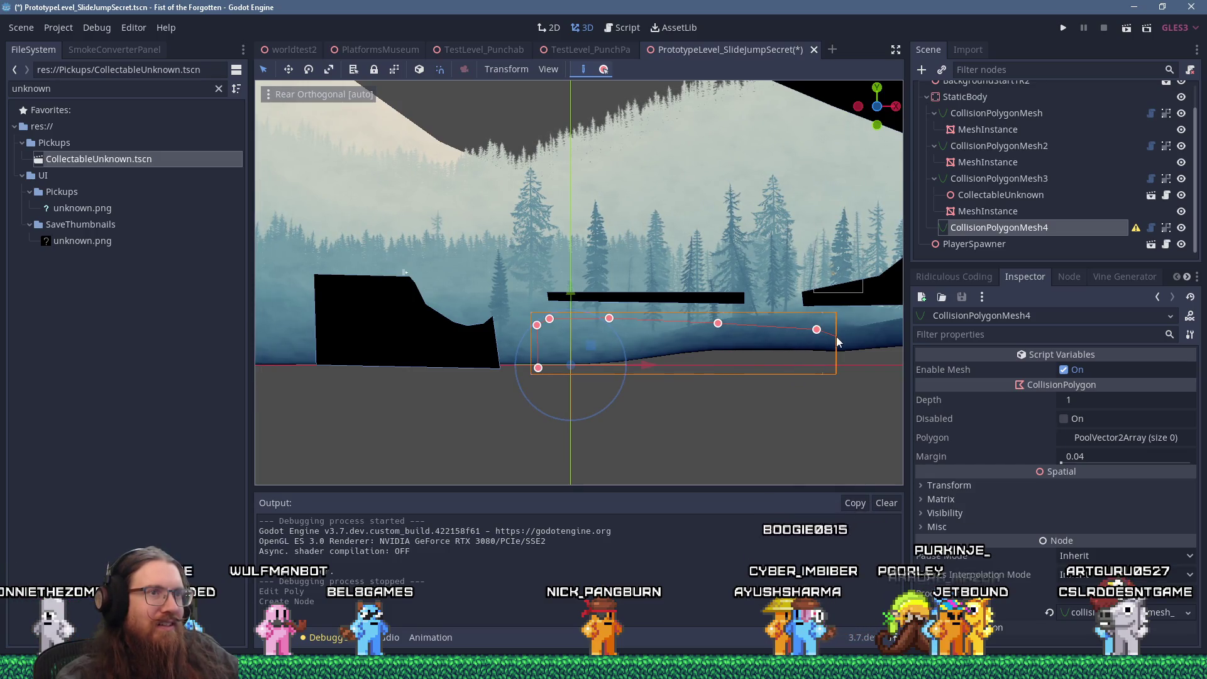
left_click(861, 346)
Finish the floor outline at its far right end and close it on the first vertex.
scroll(861, 345, "down", 2)
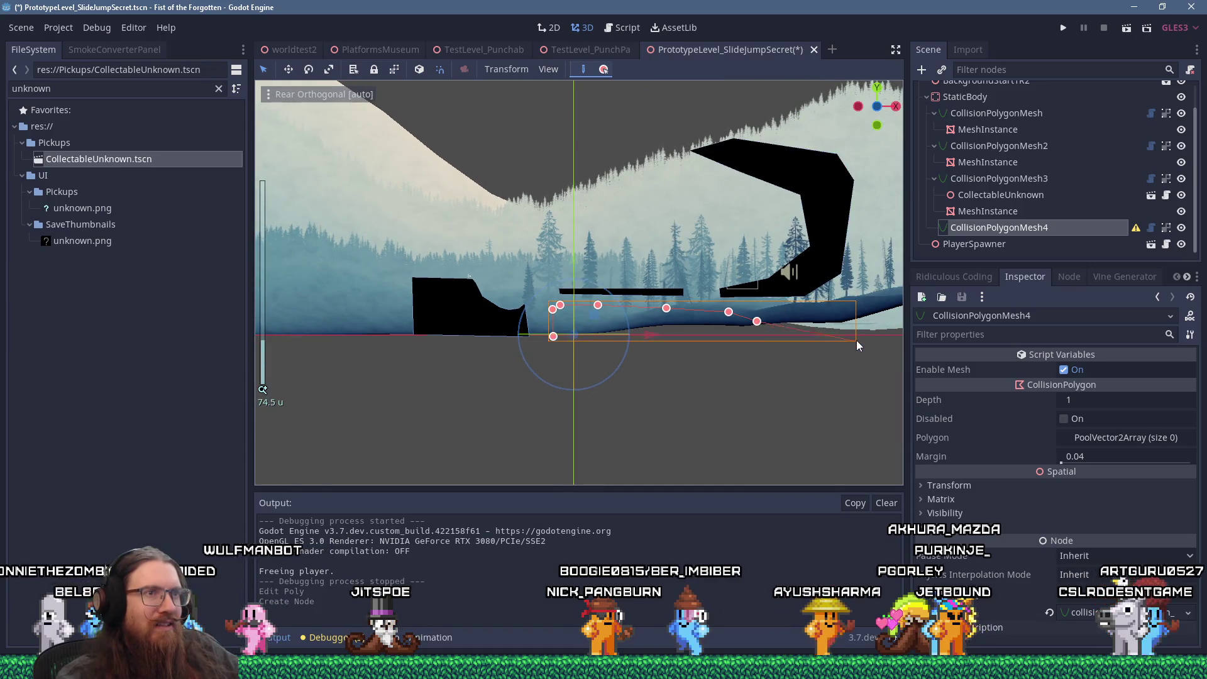
left_click(866, 317)
left_click(893, 305)
scroll(865, 310, "down", 2)
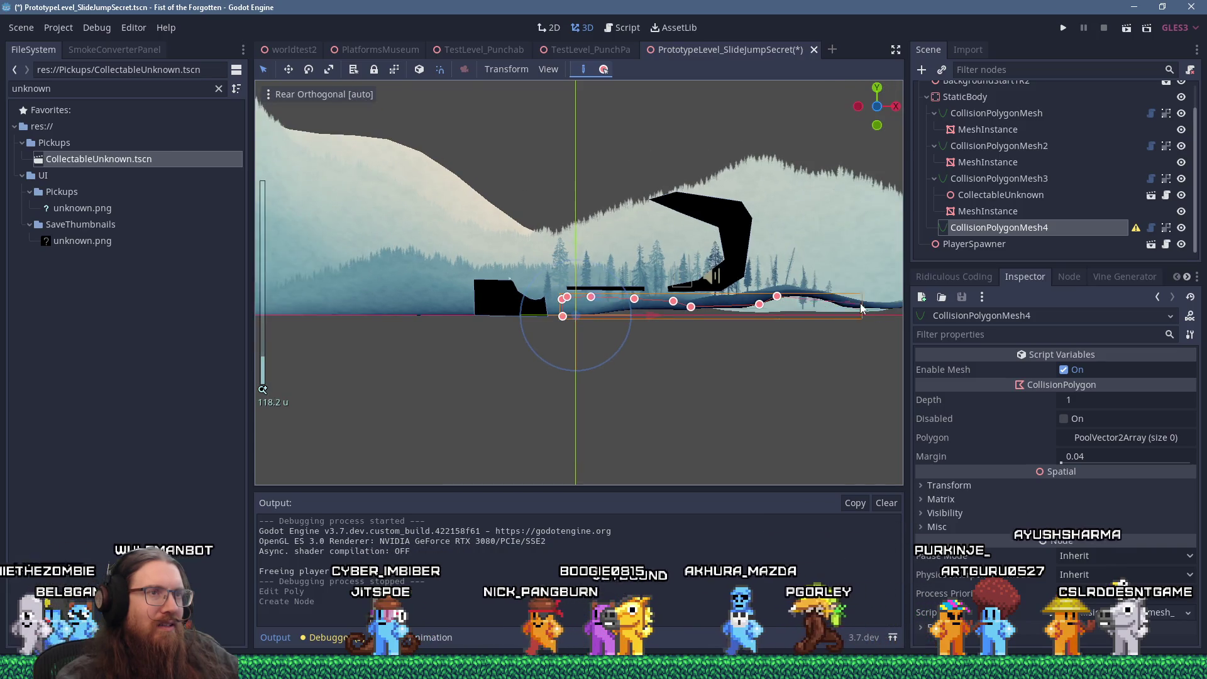
left_click(810, 292)
left_click(849, 295)
left_click(854, 319)
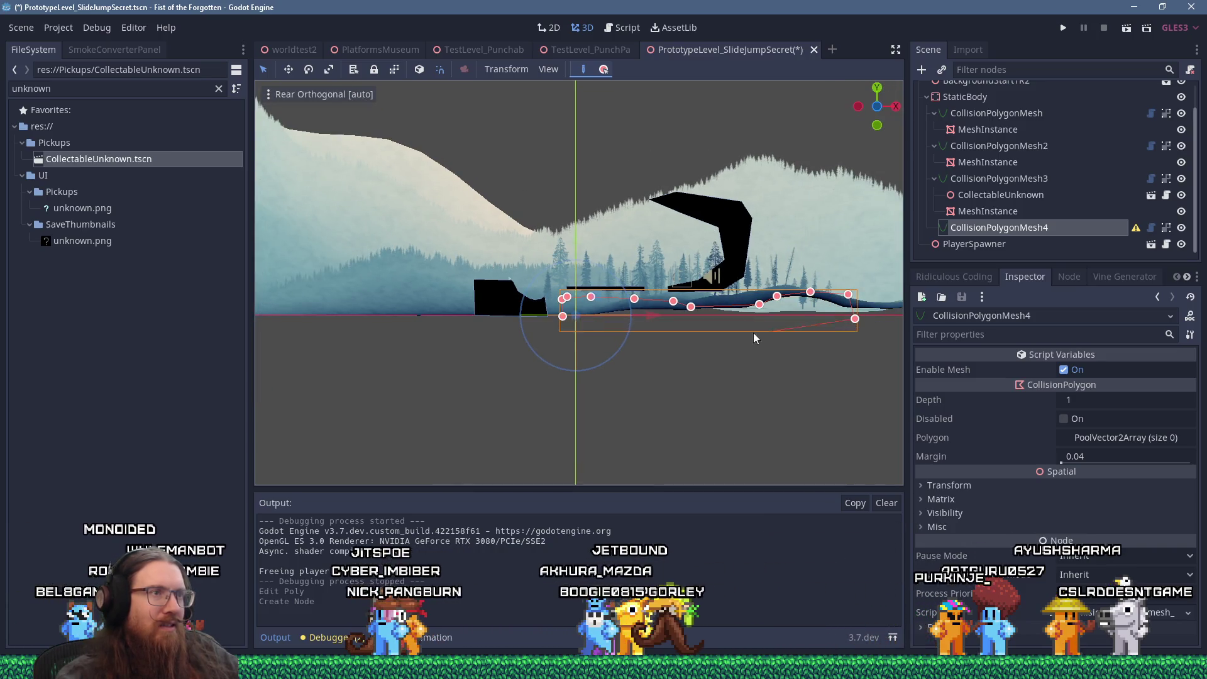
left_click(562, 317)
scroll(563, 318, "up", 6)
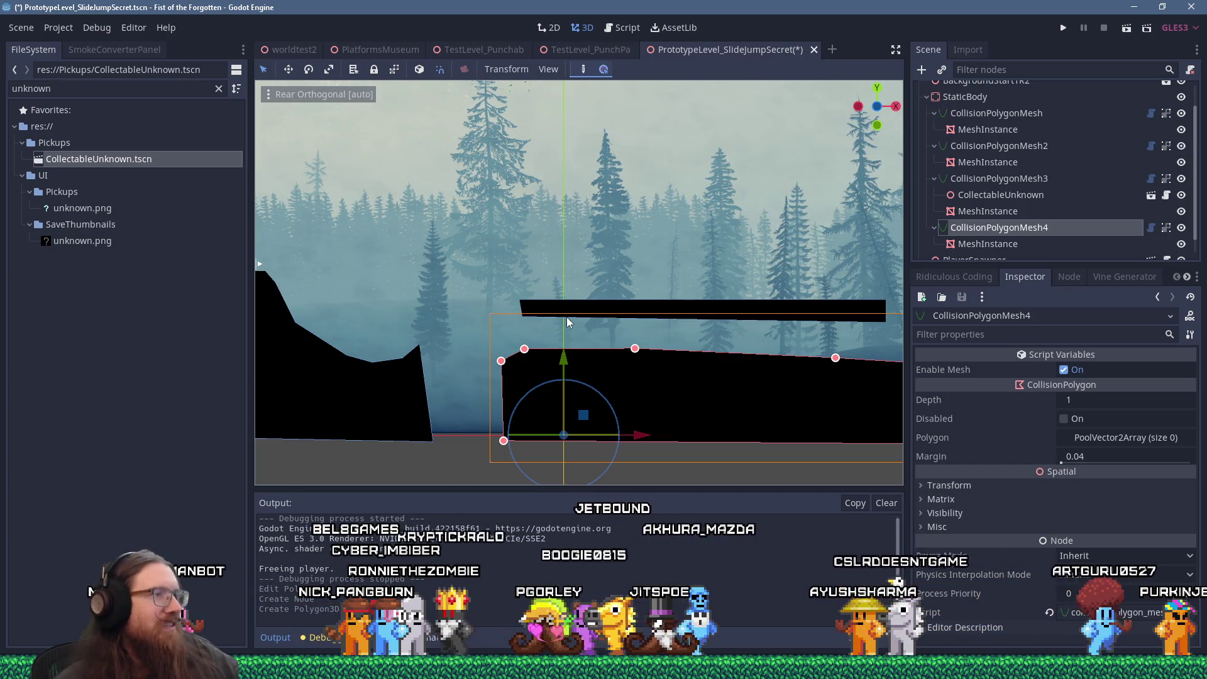
Launch the game, load PrototypeLevel_SlideJumpSecret from the console, then restart it.
key("F6")
type("rmap PrototypeLevel_SlideJumpSecret")
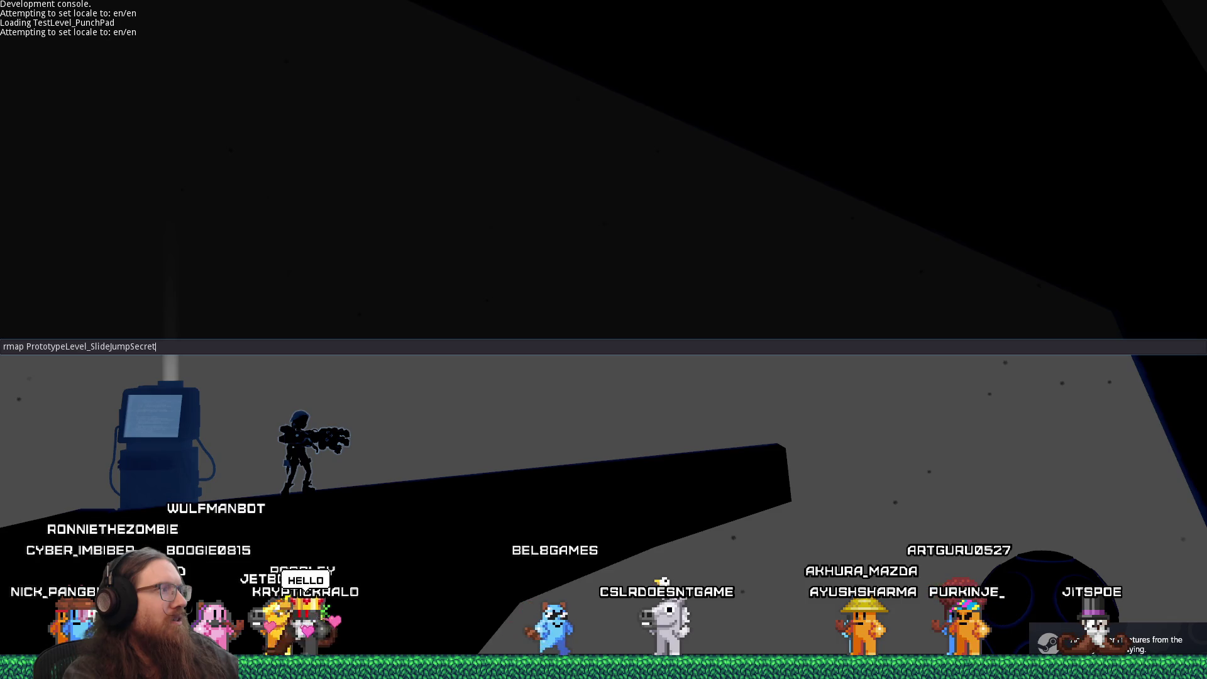
key("Return")
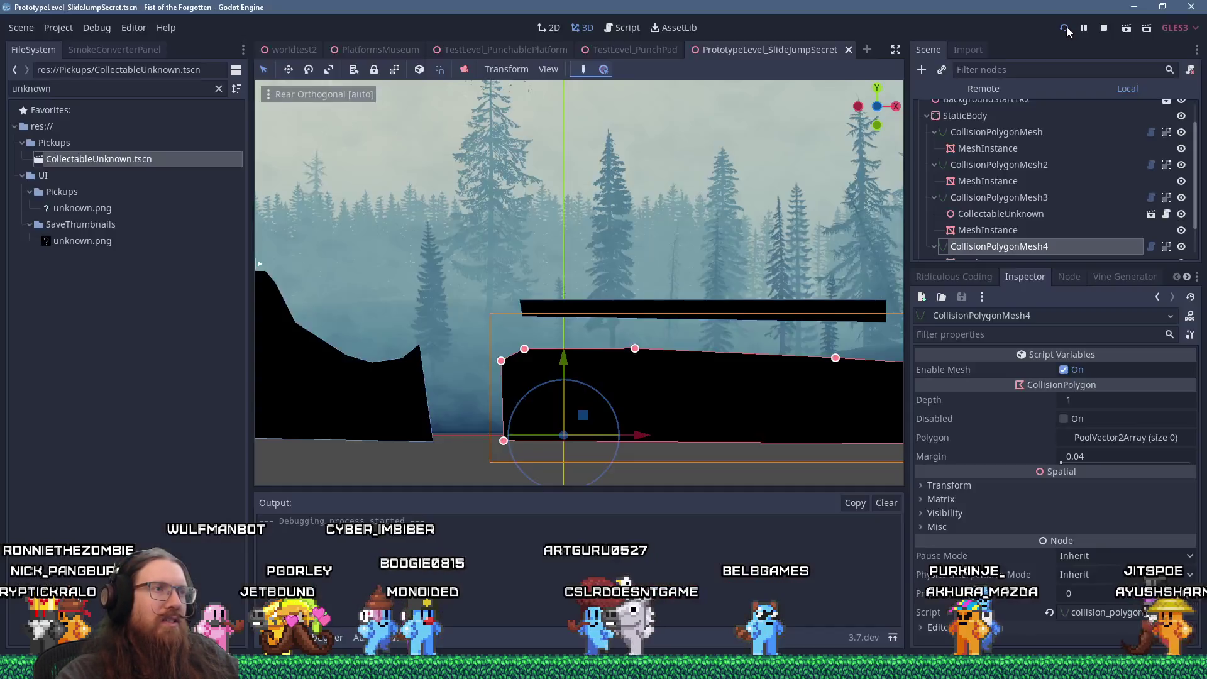
left_click(1066, 26)
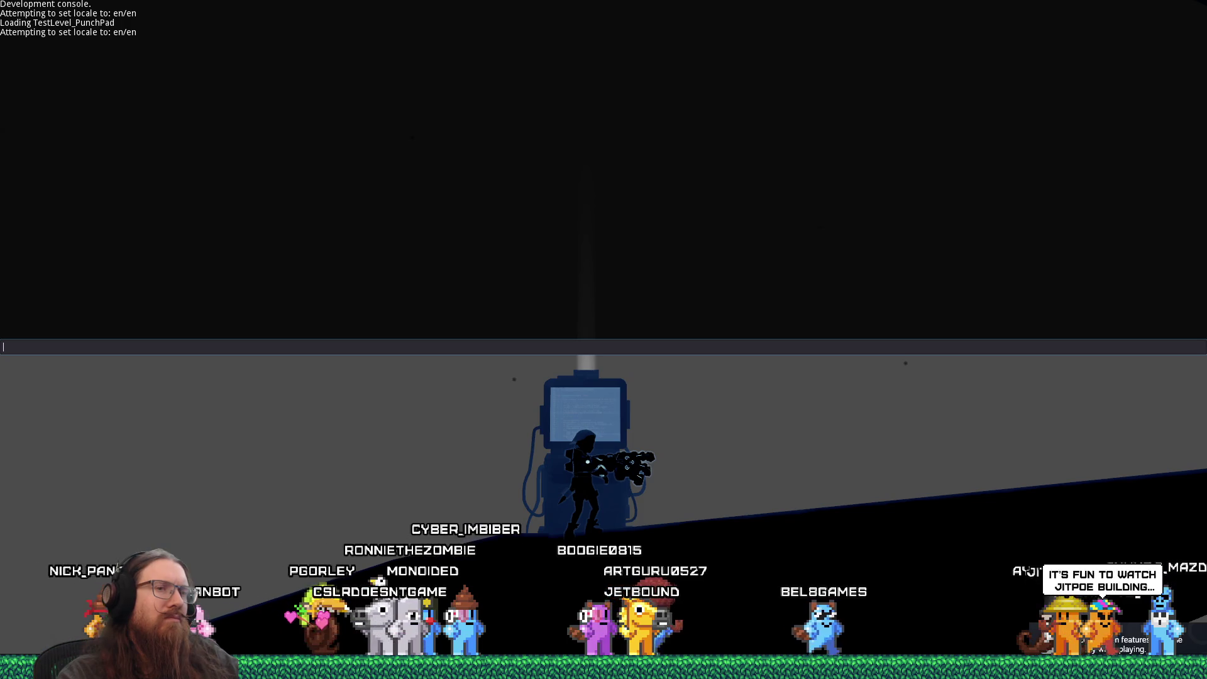
Quit the game with the 'quit' command in the development console.
key("grave")
key("grave")
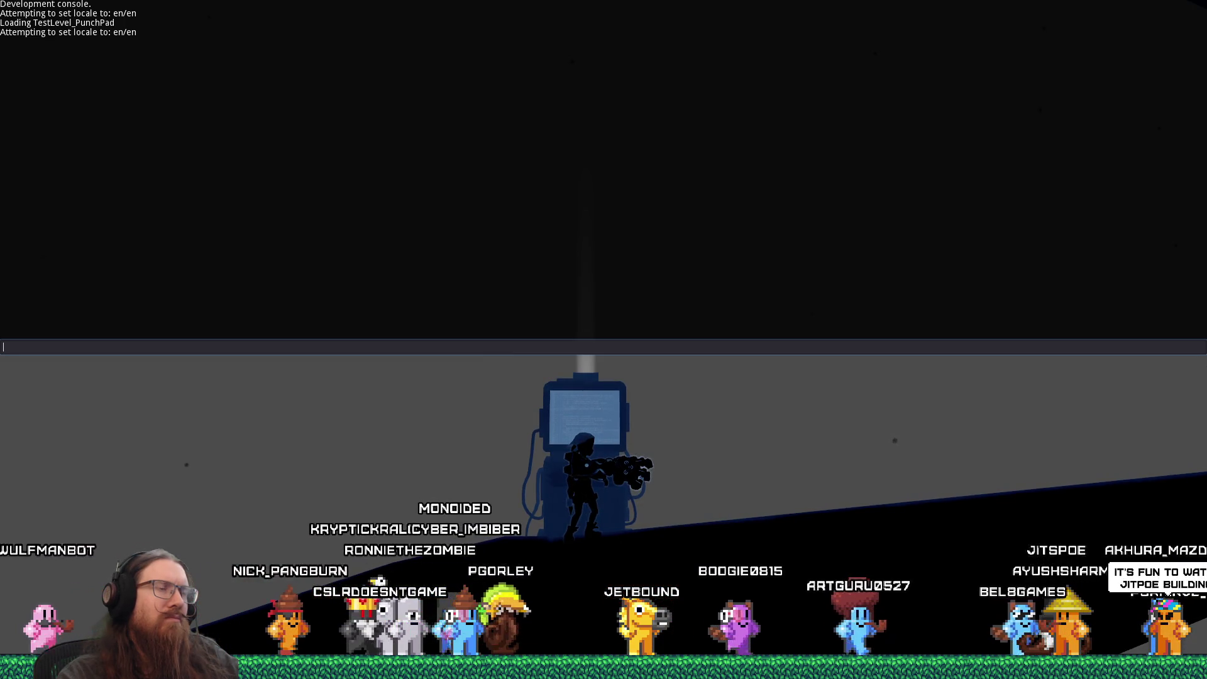
type("quit")
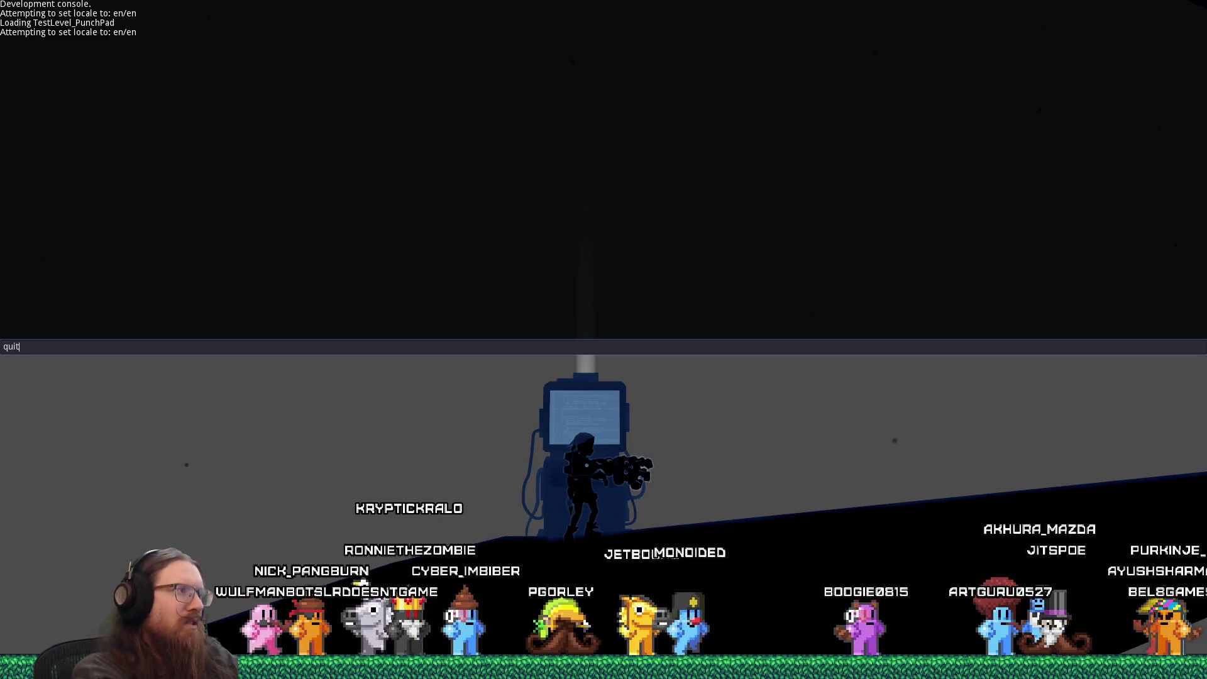
key("Return")
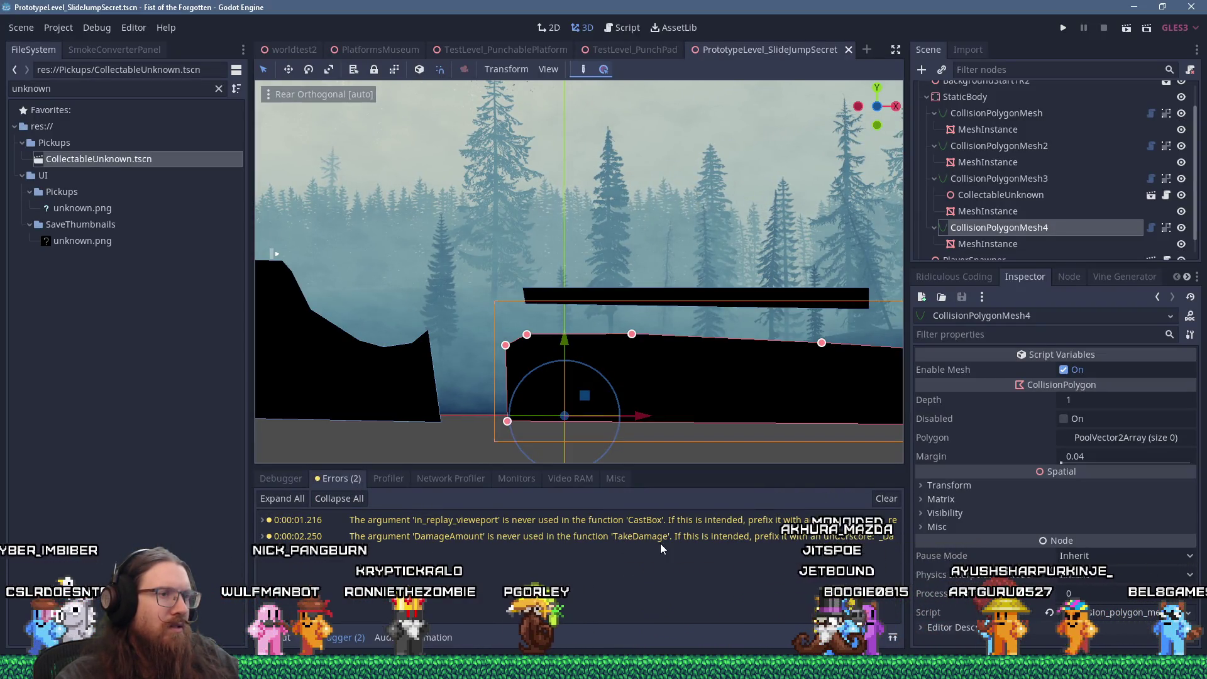
Rename DamageAmount to _DamageAmount on line 8 of PunchPad.gd and run the game.
double_click(598, 538)
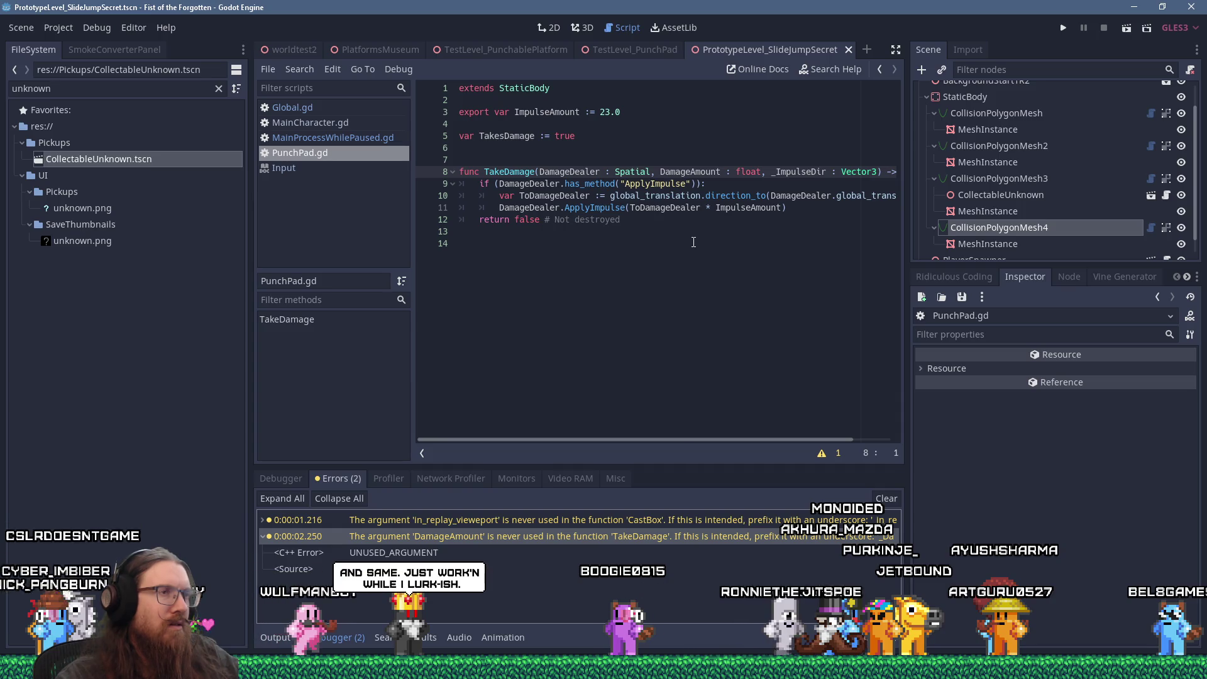
left_click(661, 171)
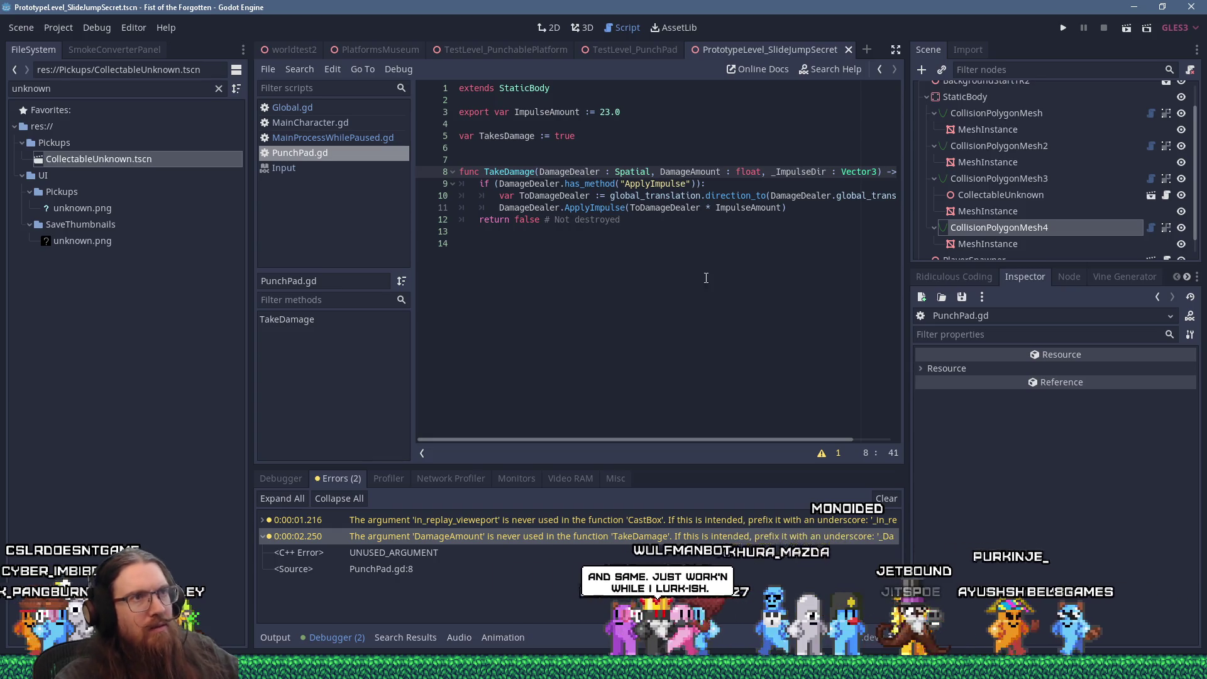
type("_")
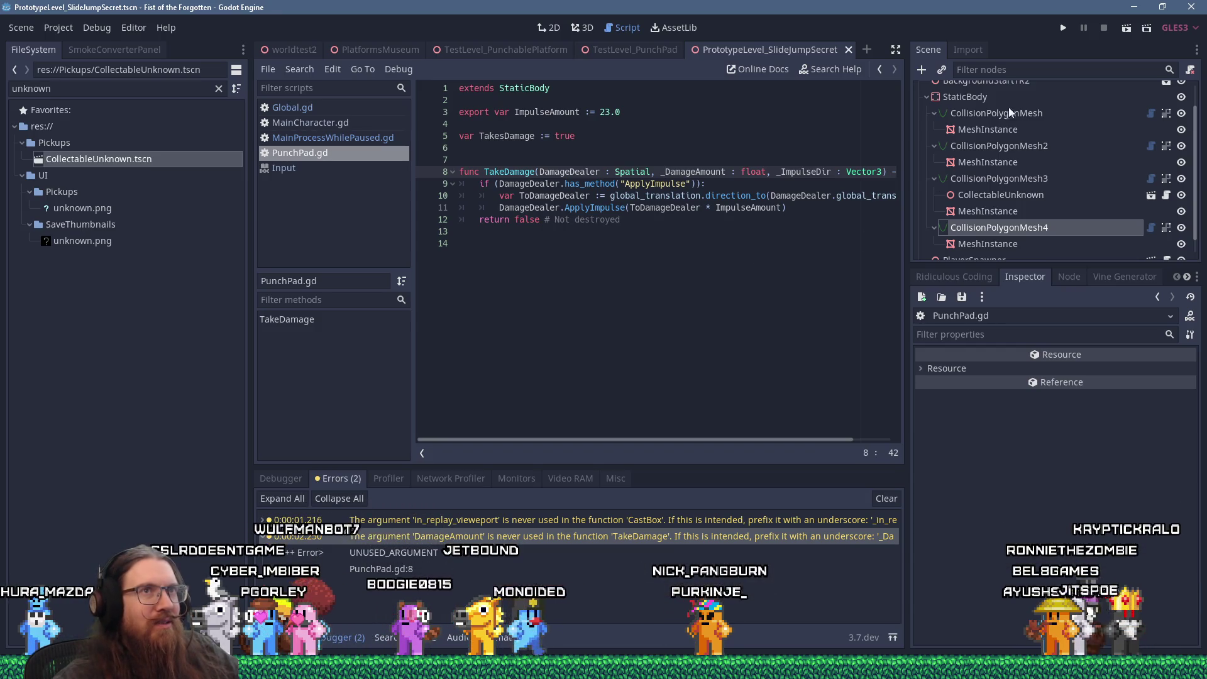
left_click(1061, 31)
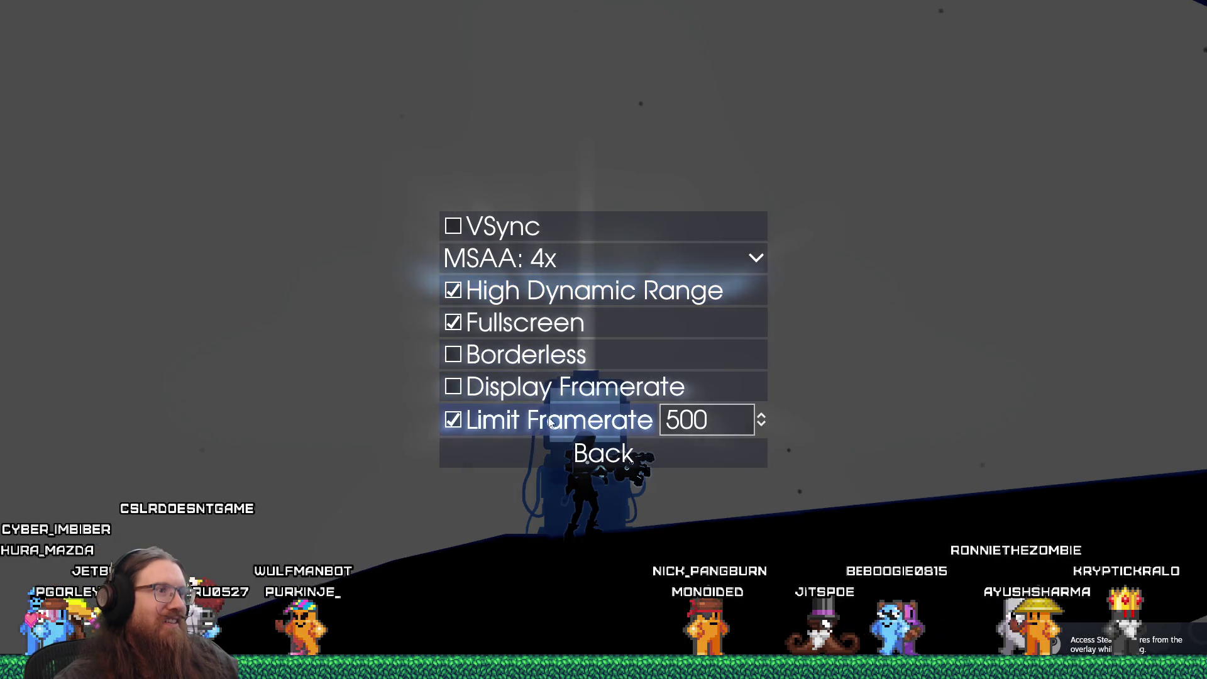
Show the framerate counter, untick Limit Framerate in Video settings, and run right down the slope.
left_click(545, 390)
key("Escape")
key("Escape")
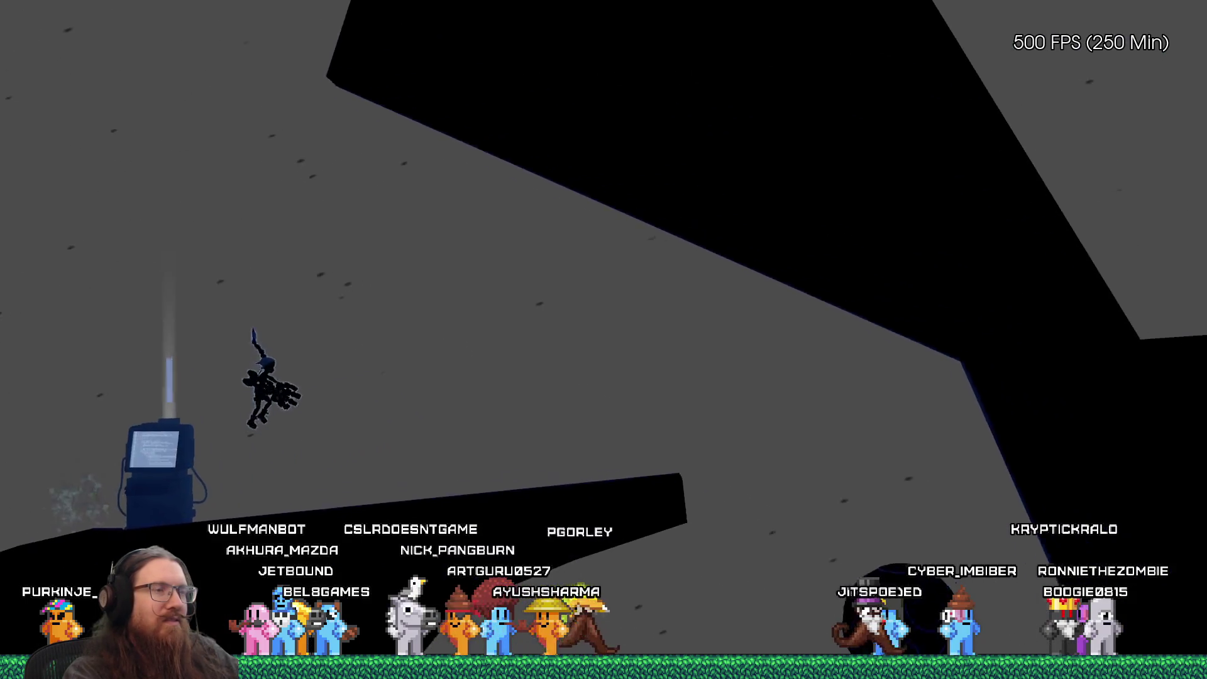
key("Escape")
key("Down")
key("Return")
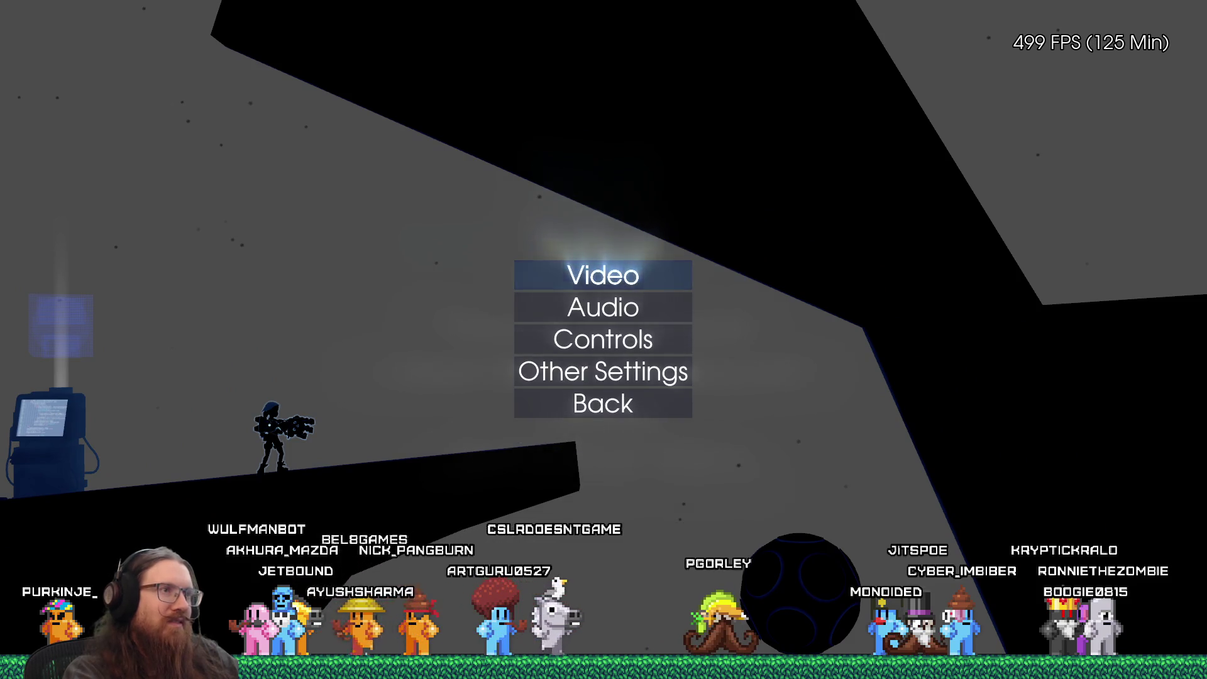
key("Return")
key("Down")
key("Down")
key("Down")
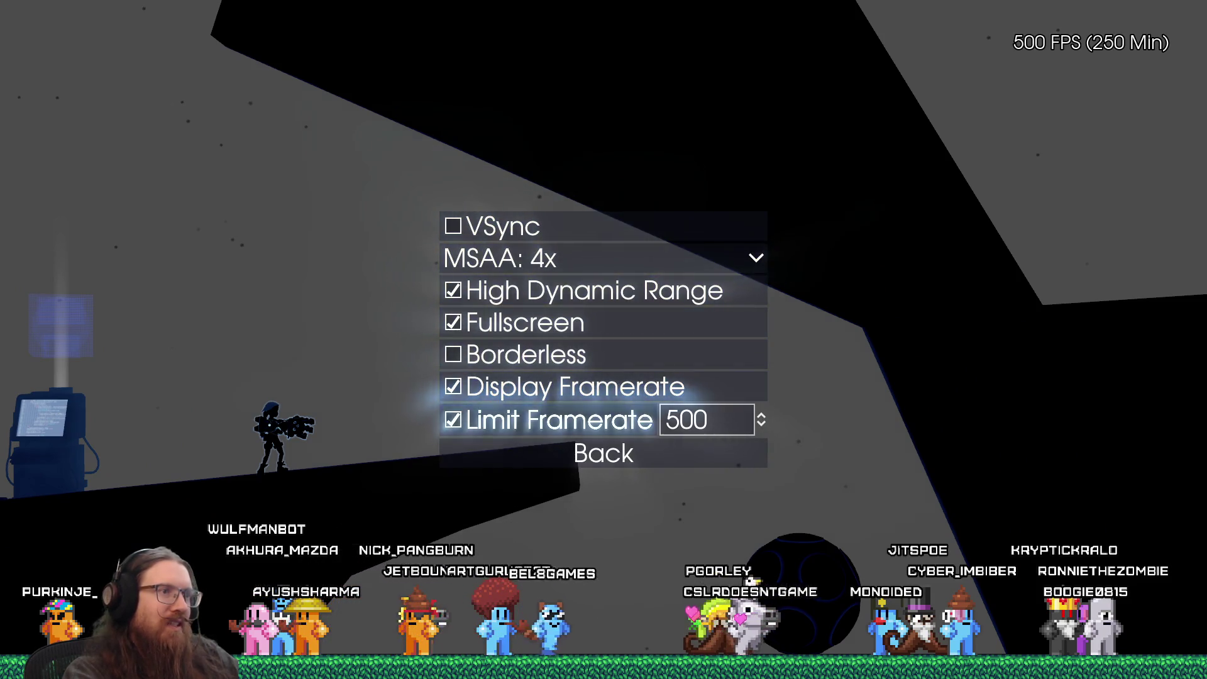
key("Escape")
key("Escape")
key("Escape")
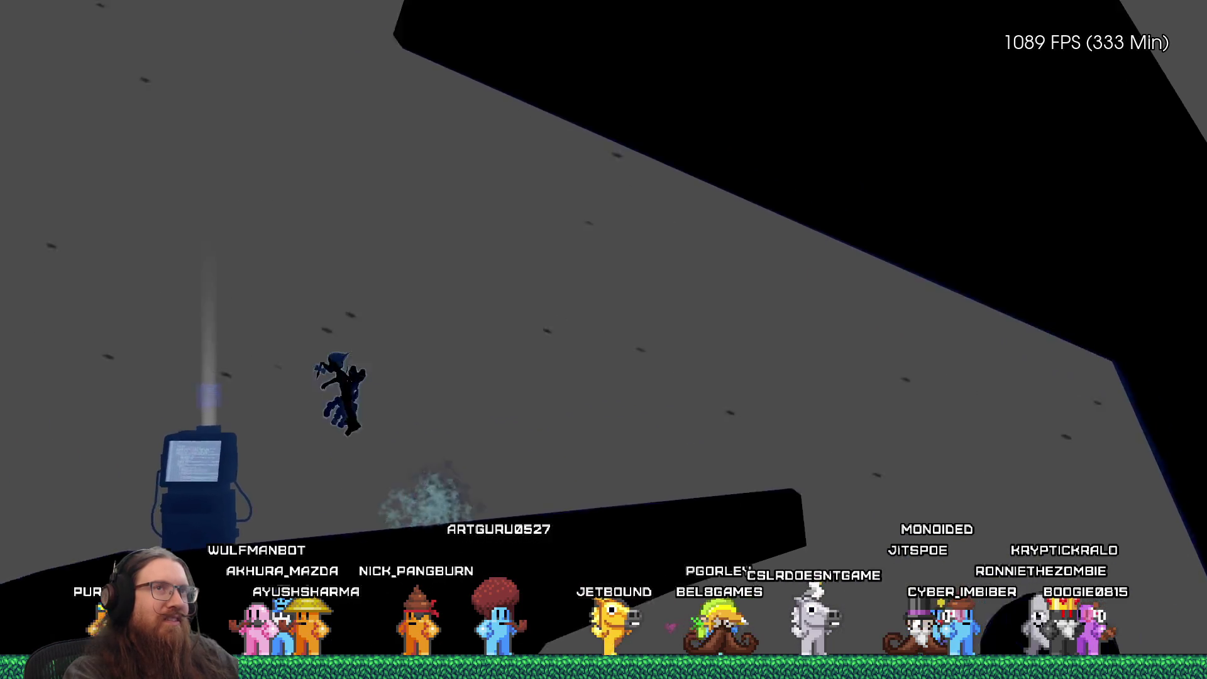
key("Right")
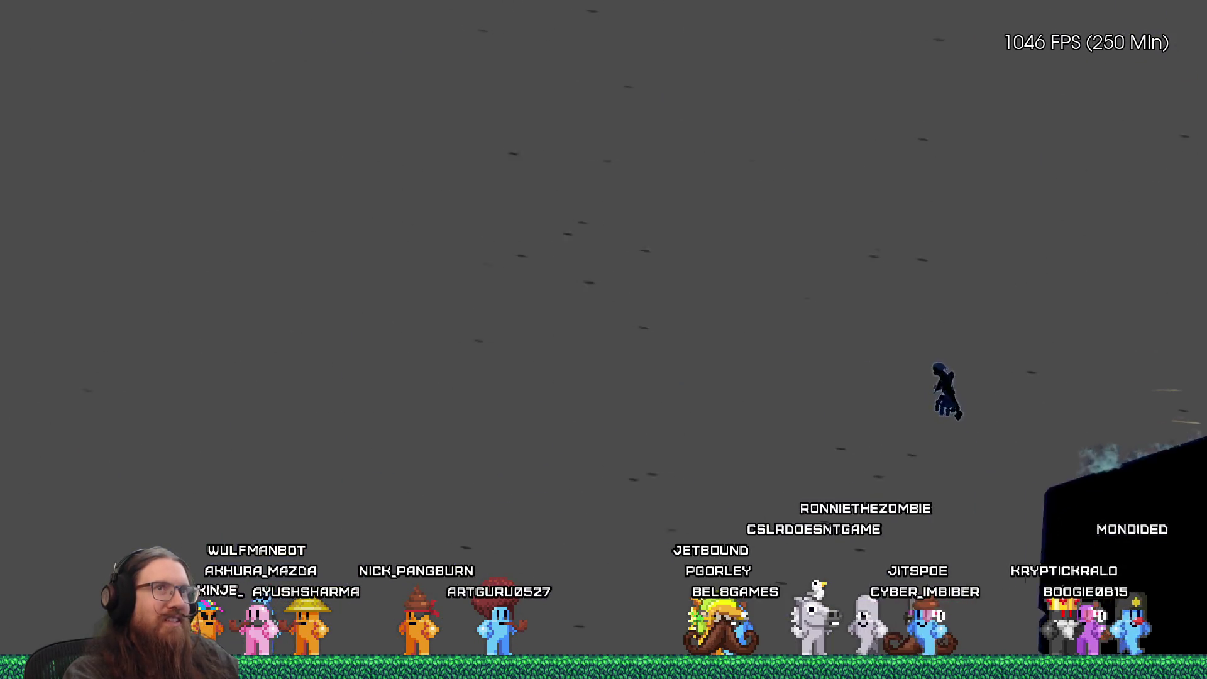
key("Right")
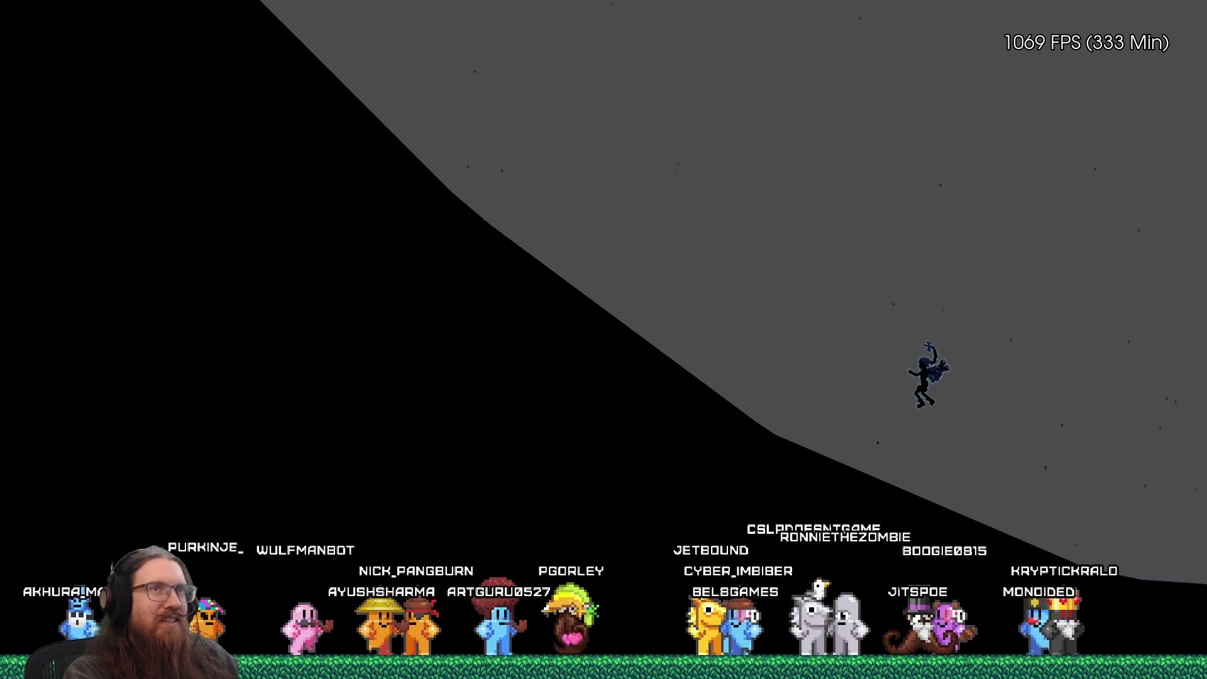
Re-enable the 500 FPS framerate limit in Video settings and resume play.
key("Escape")
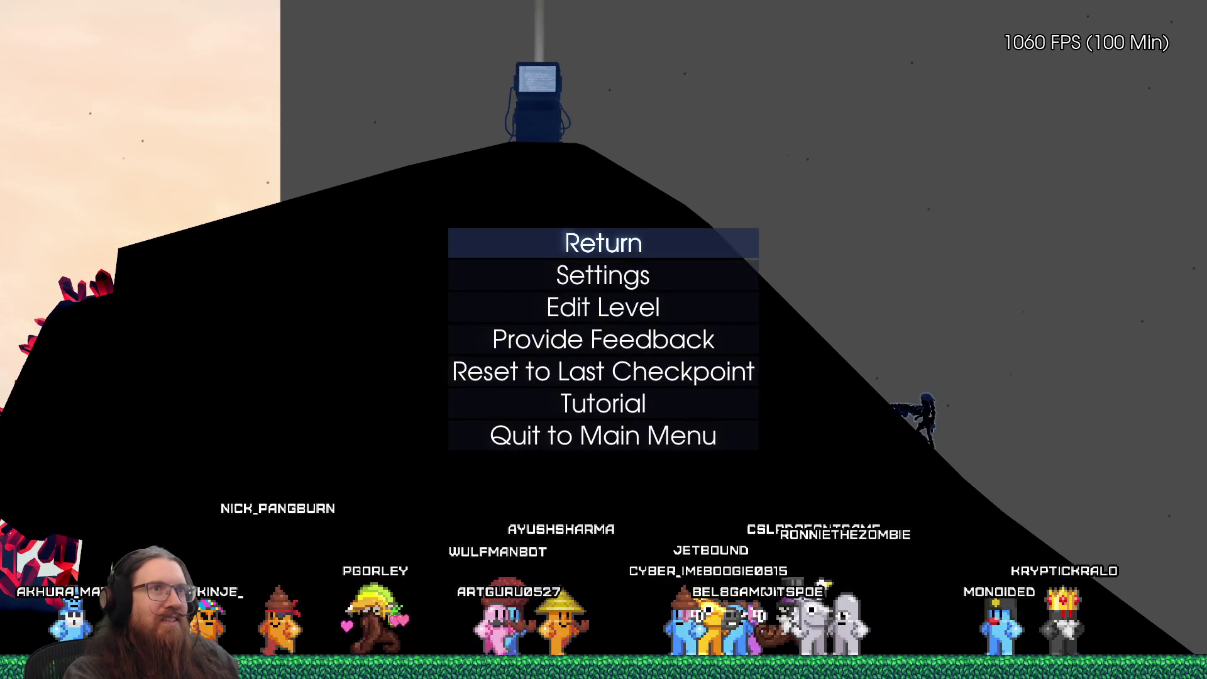
key("Down")
key("Down")
key("Down")
key("Up")
key("Up")
key("Up")
key("Return")
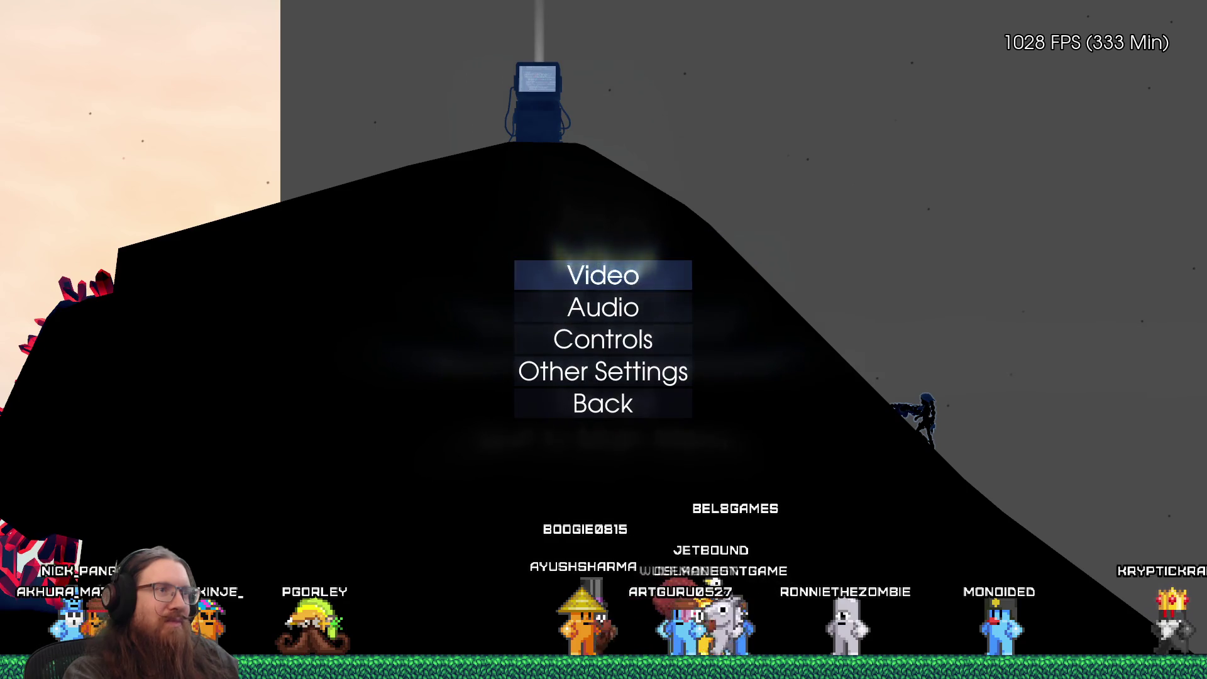
key("Down")
key("Down")
key("Up")
key("Up")
key("Return")
key("Down")
key("Down")
key("Down")
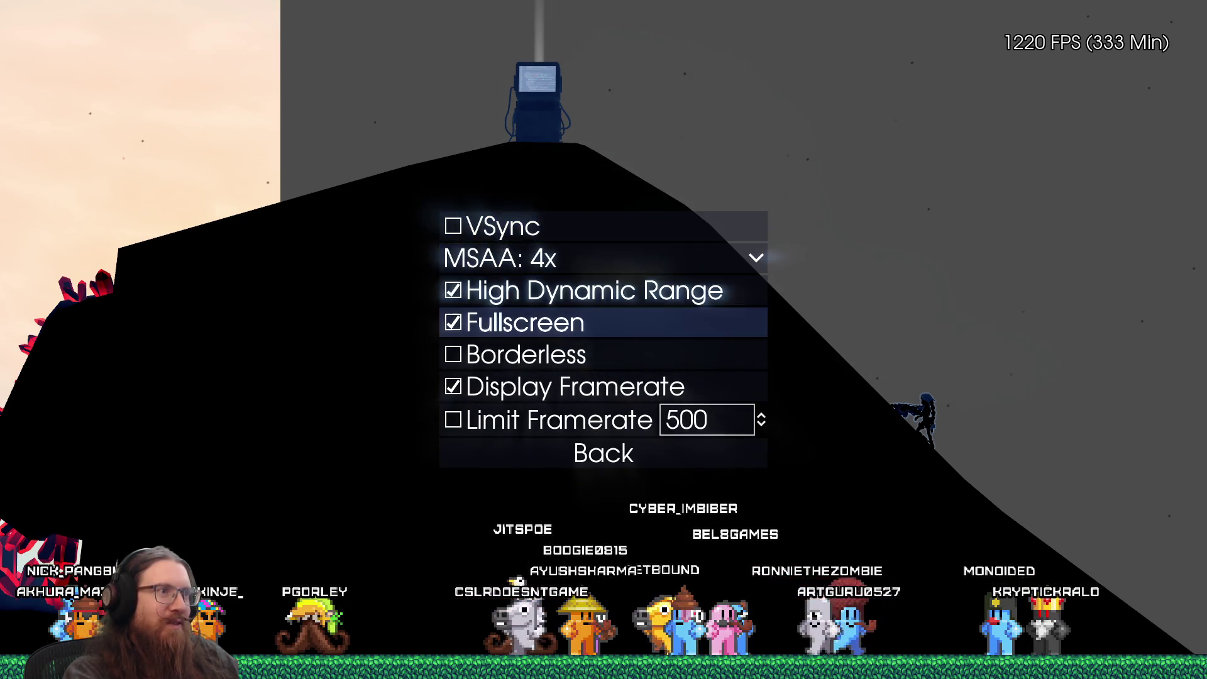
key("Down")
key("Down")
key("Down")
key("Escape")
key("Escape")
key("Escape")
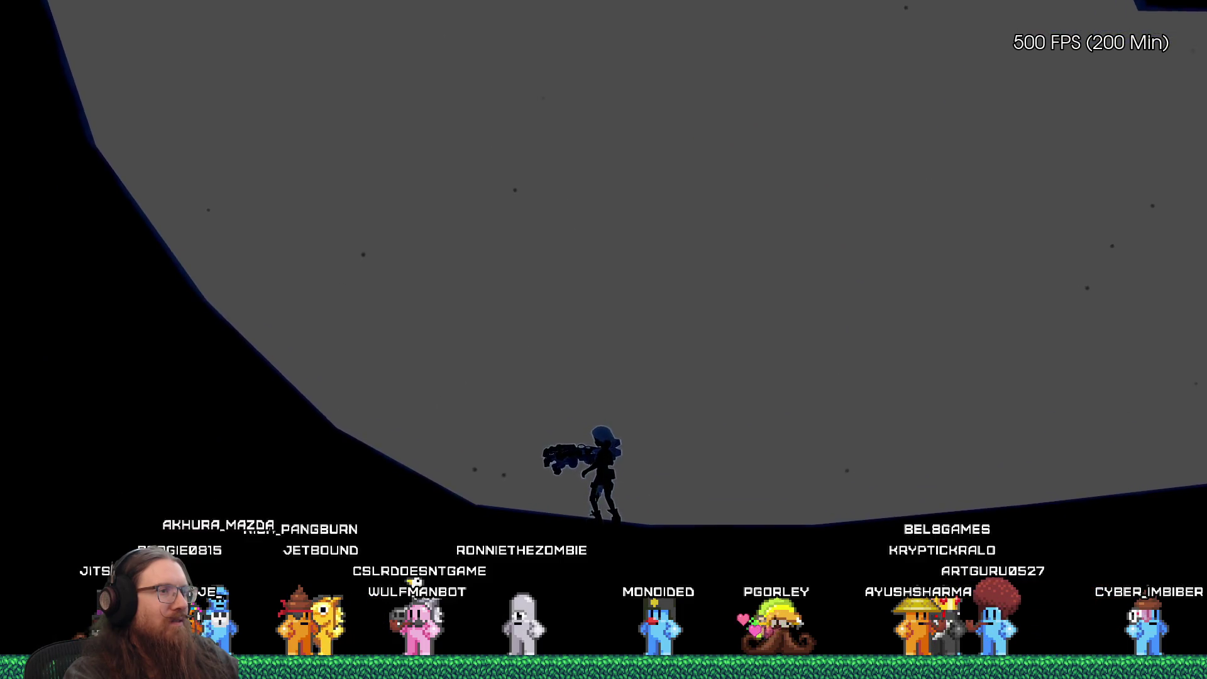
Load PrototypeLevel_SlideJumpSecret via the console, then quit the level to the main menu.
key("grave")
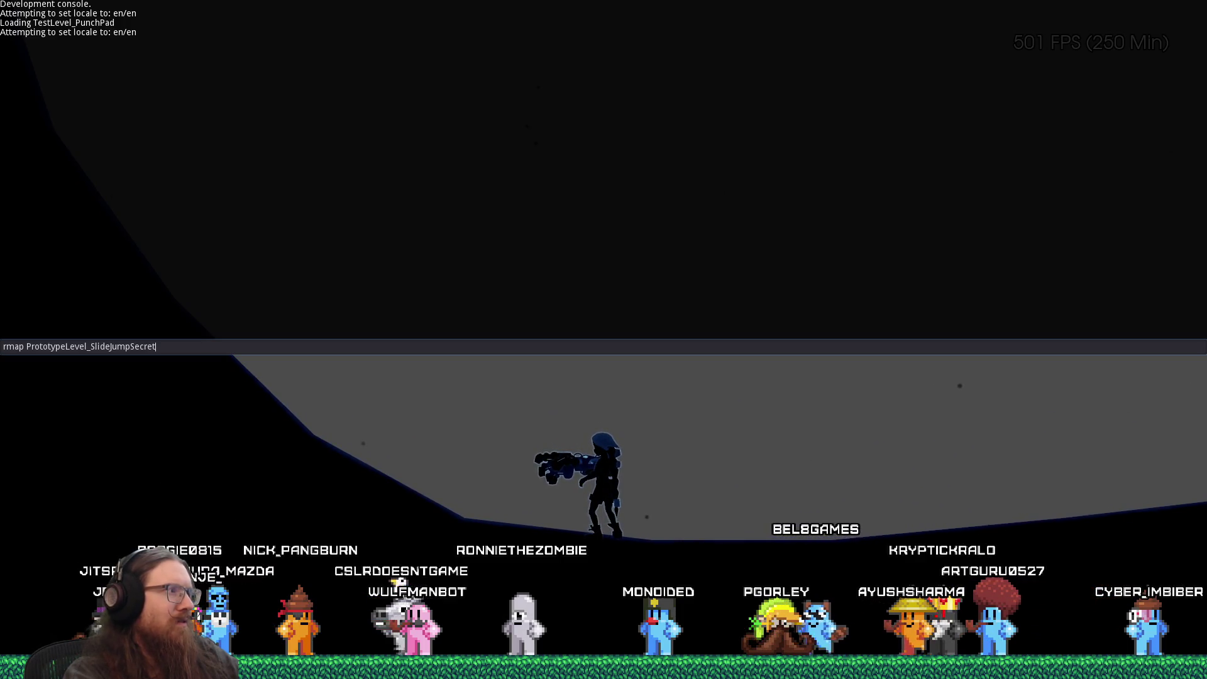
key("Return")
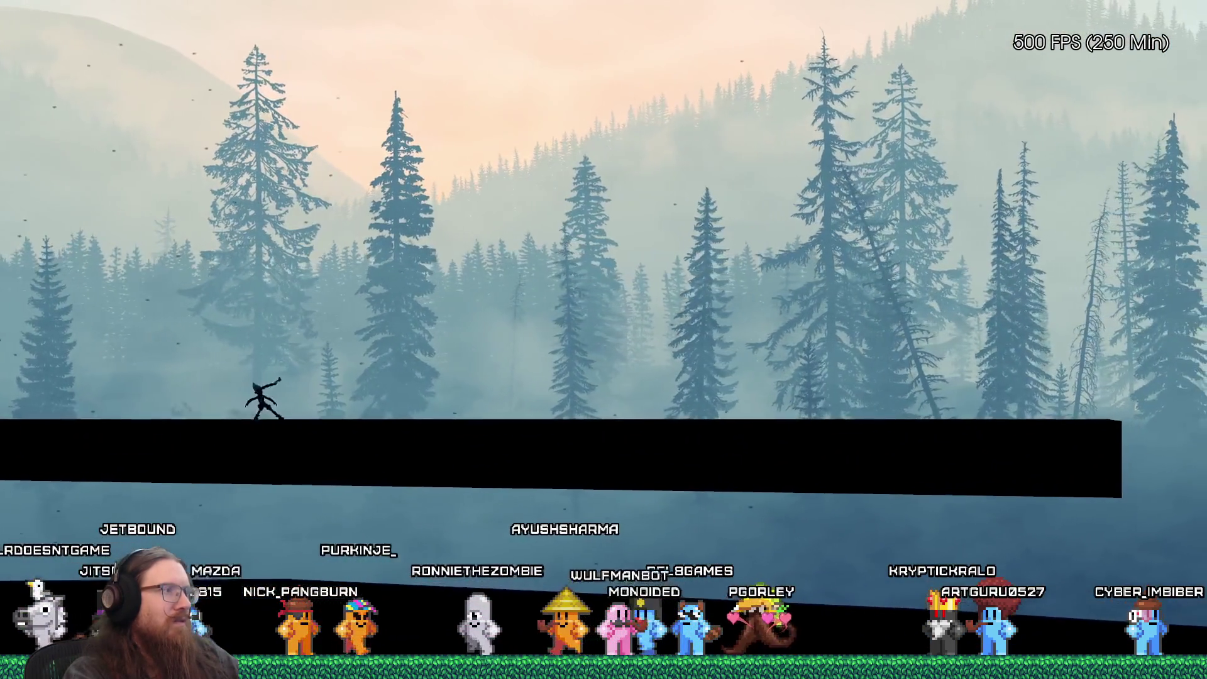
key("Escape")
key("Down")
key("Down")
key("Down")
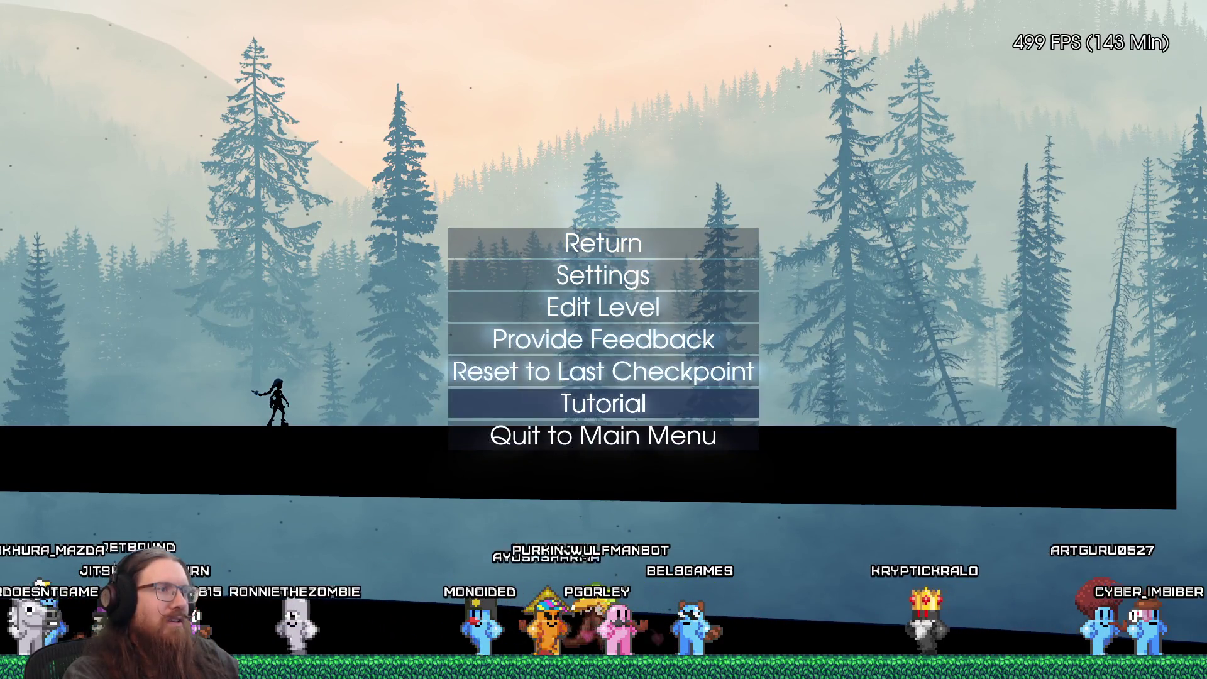
key("Down")
key("Return")
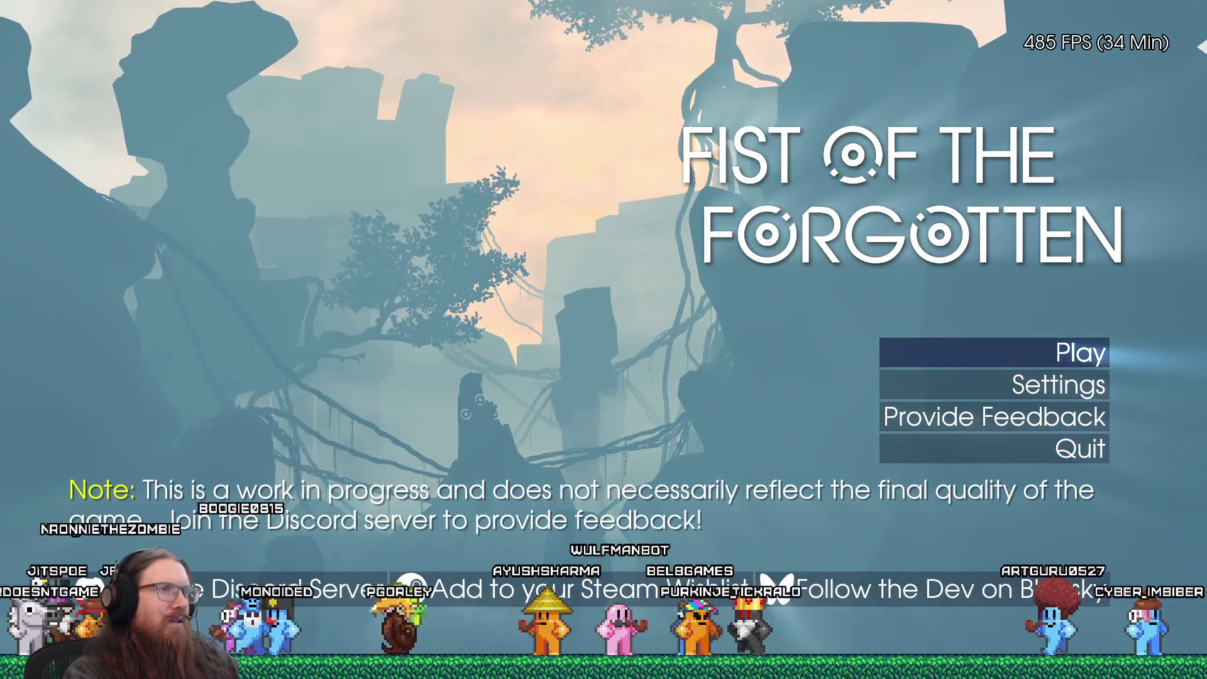
Exit the game from the main menu.
key("Return")
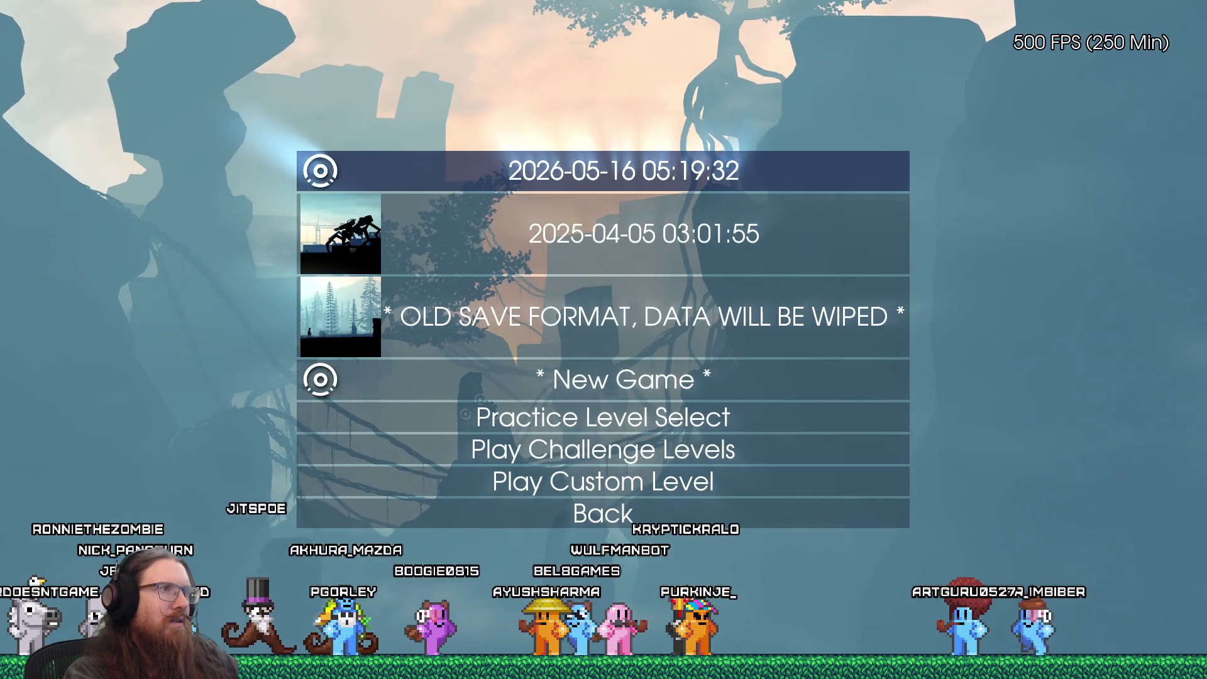
key("Escape")
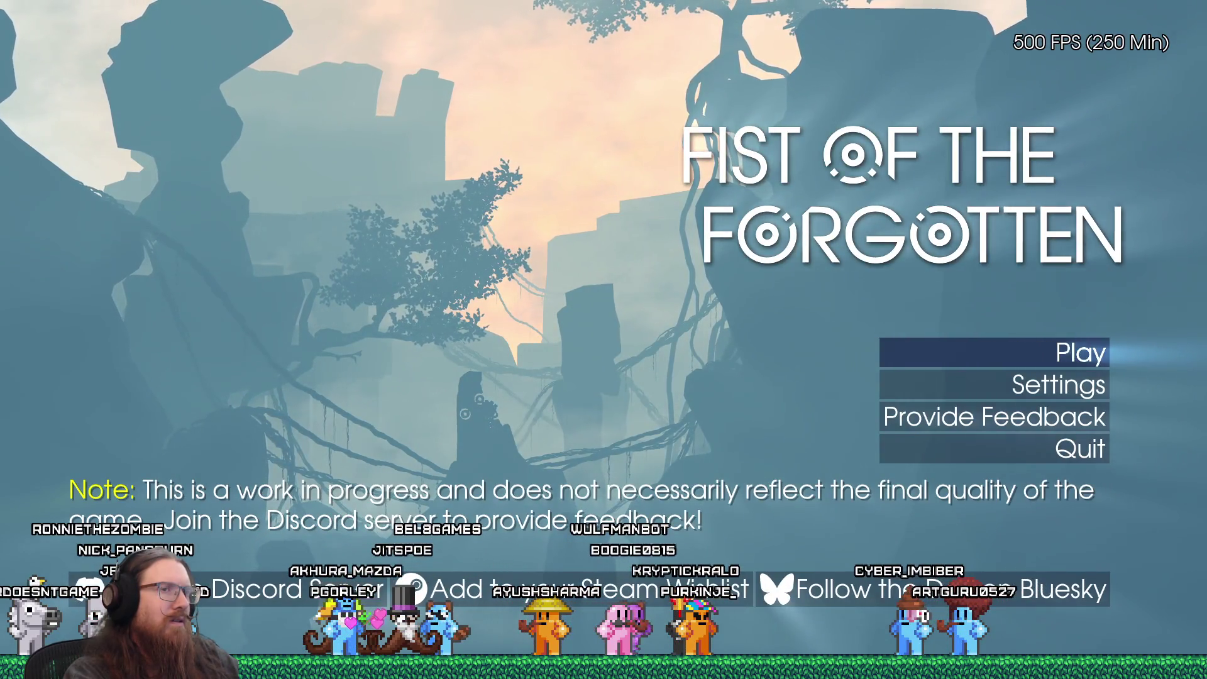
key("Down")
key("Down")
key("Down")
key("Return")
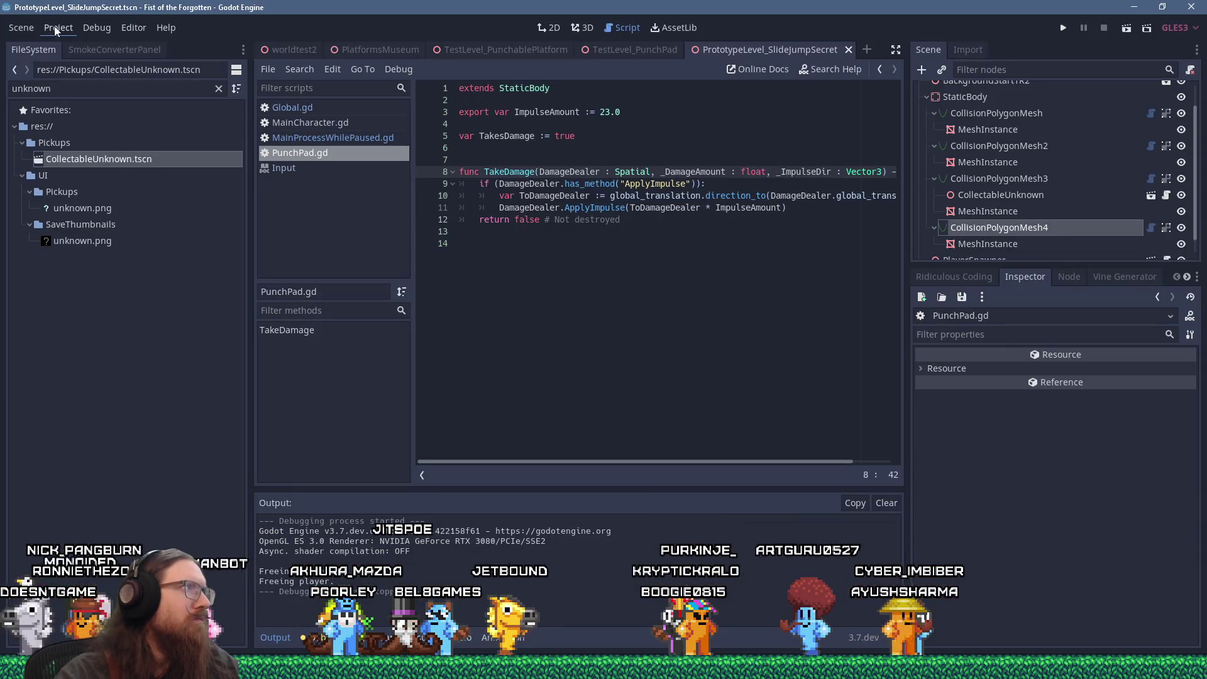
Open the user data folder from the Project menu, cancelling an accidental Android build template prompt.
left_click(56, 28)
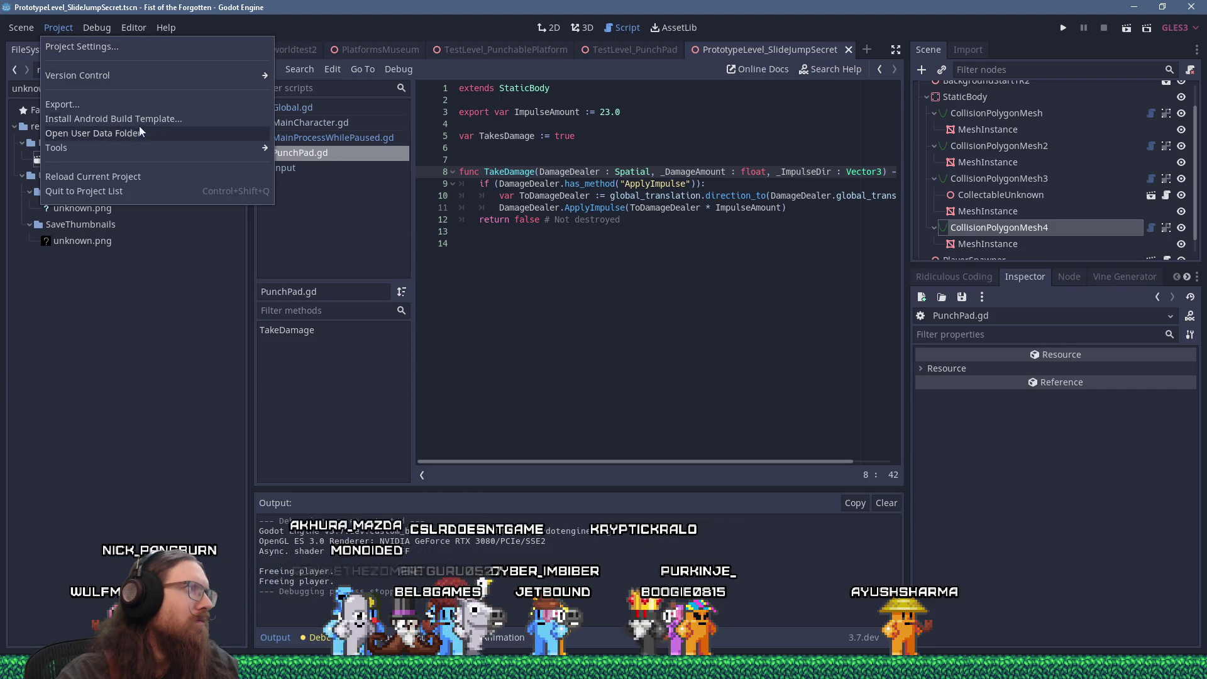
left_click(198, 121)
key("Escape")
left_click(65, 31)
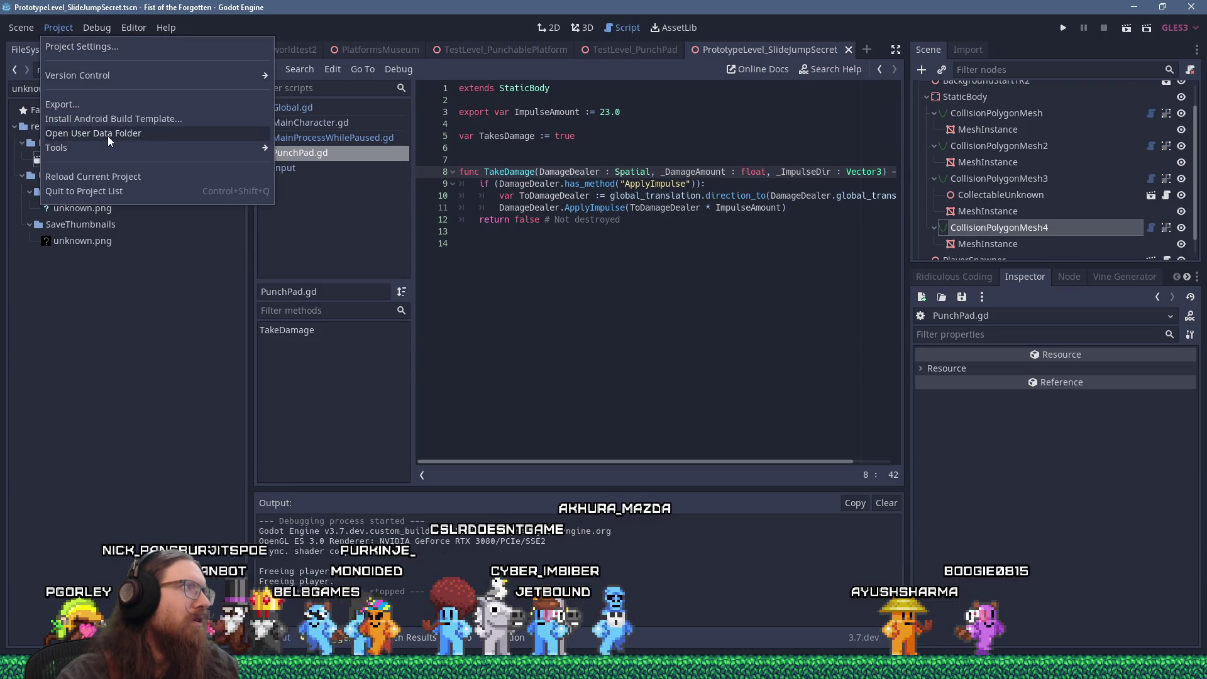
left_click(107, 135)
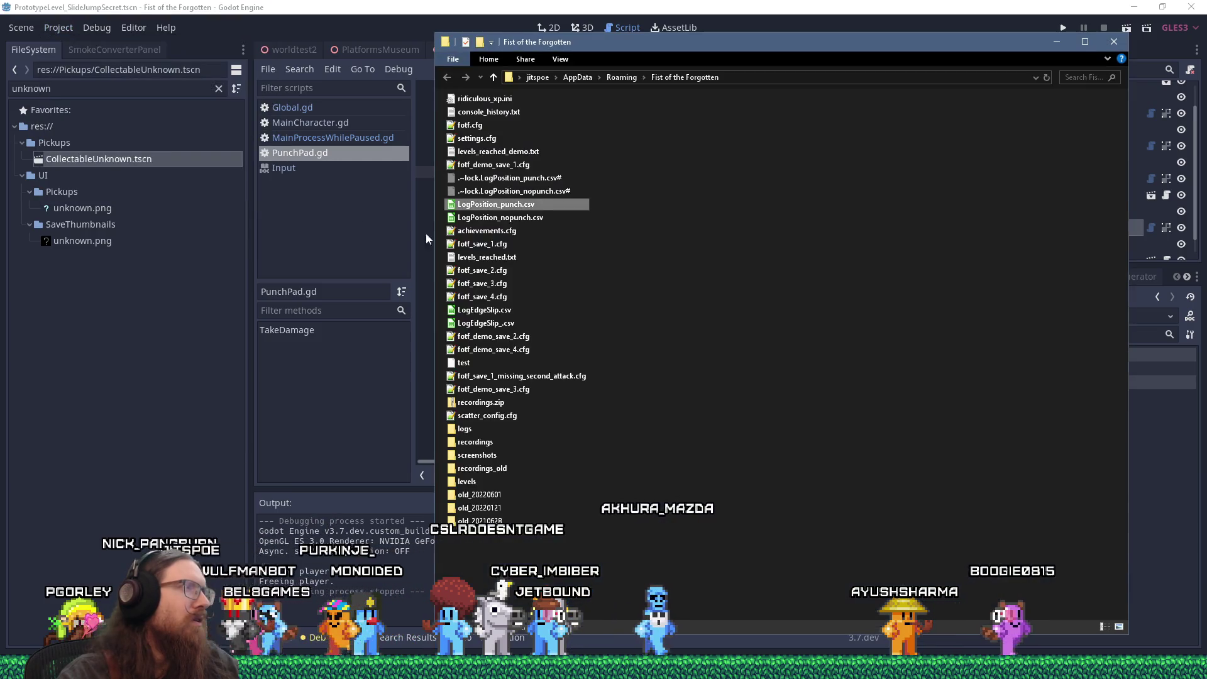
Open the game's .cfg files, including settings.cfg and fotf_demo_save_1.cfg, then switch back to Godot.
right_click(643, 139)
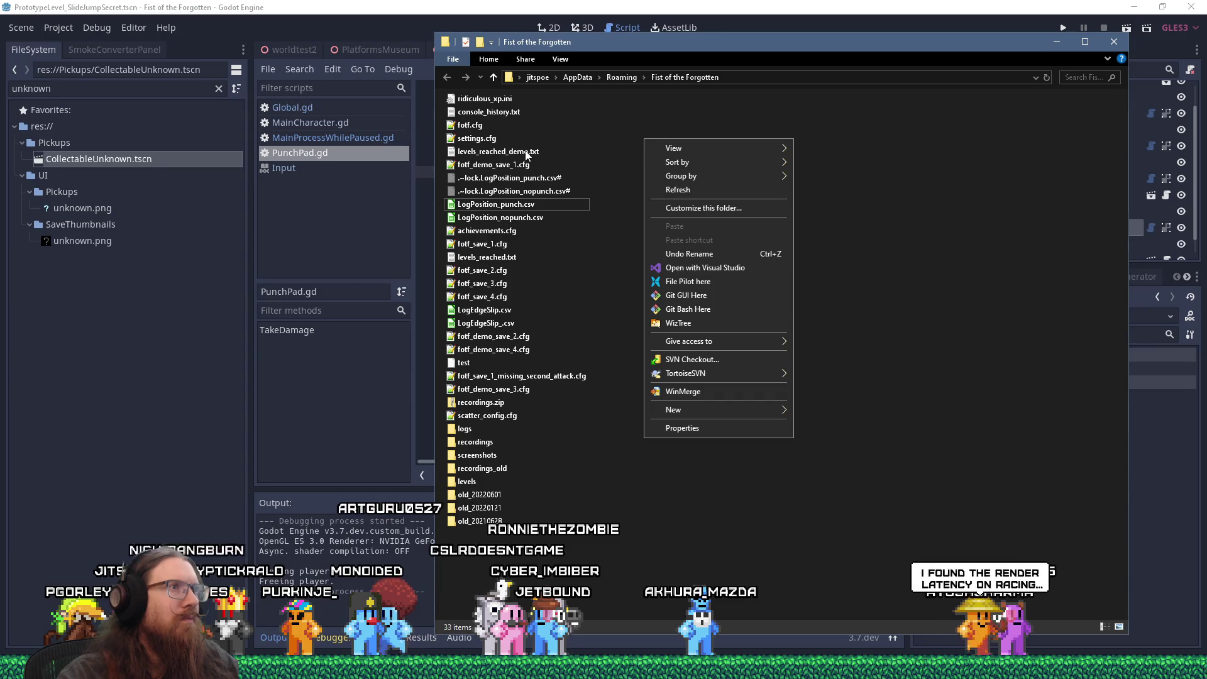
left_click(635, 109)
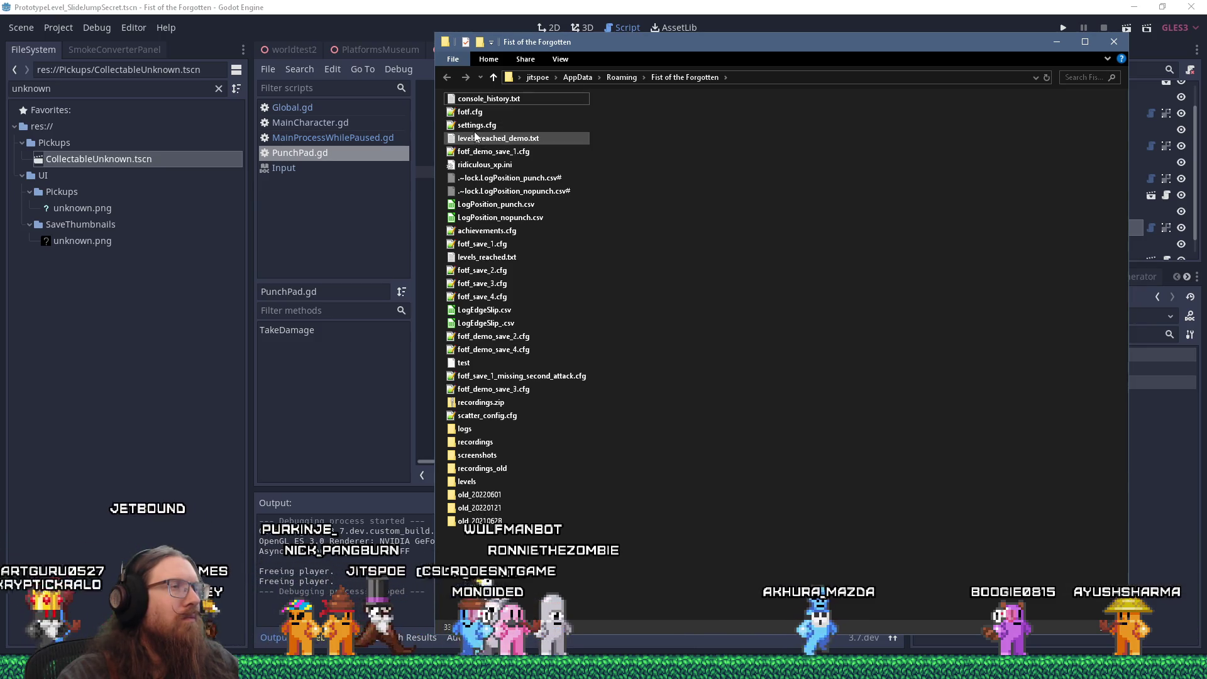
double_click(472, 112)
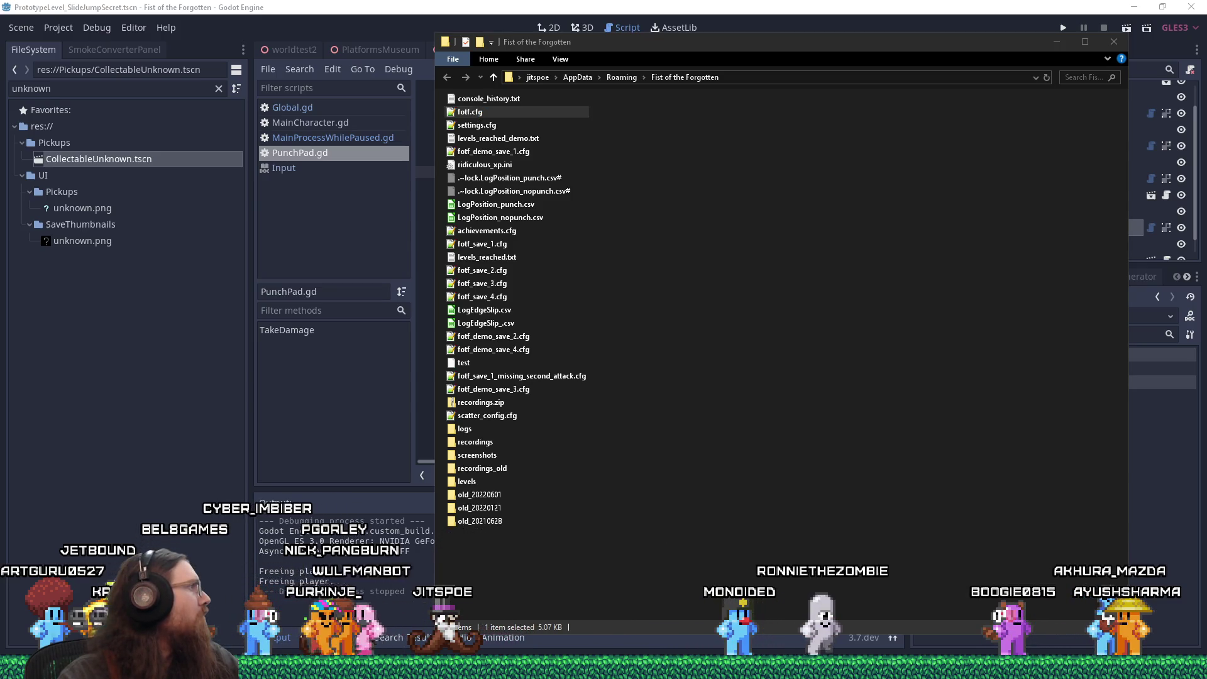
double_click(467, 128)
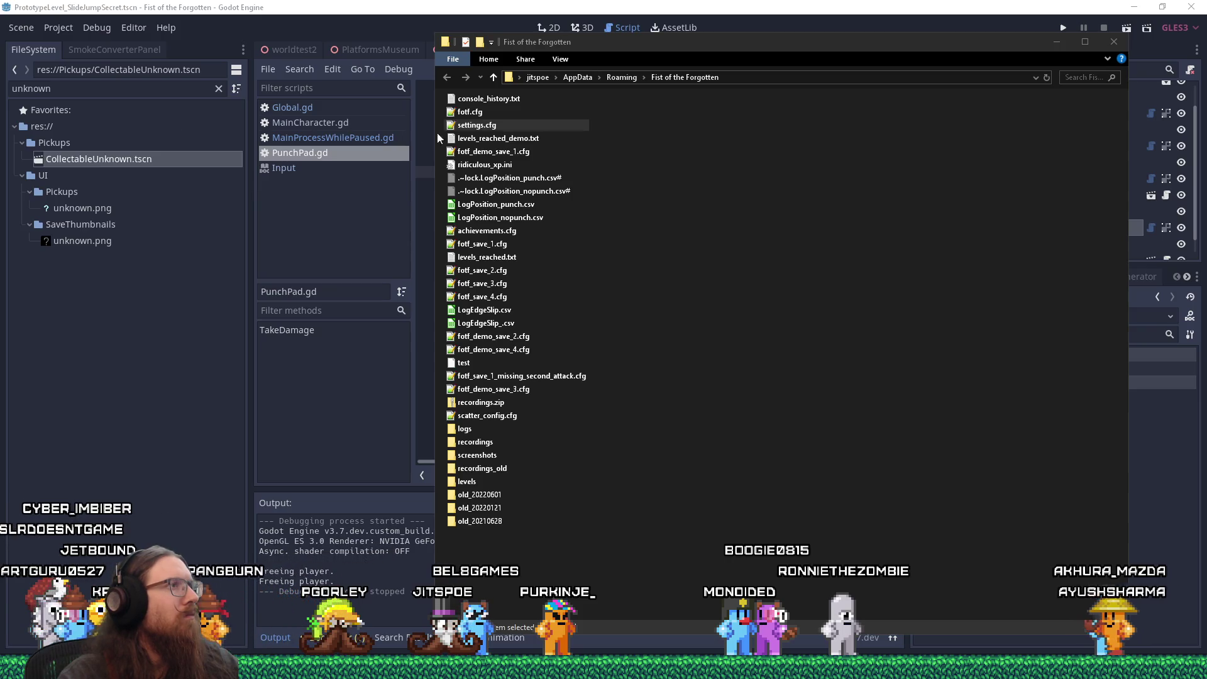
double_click(501, 151)
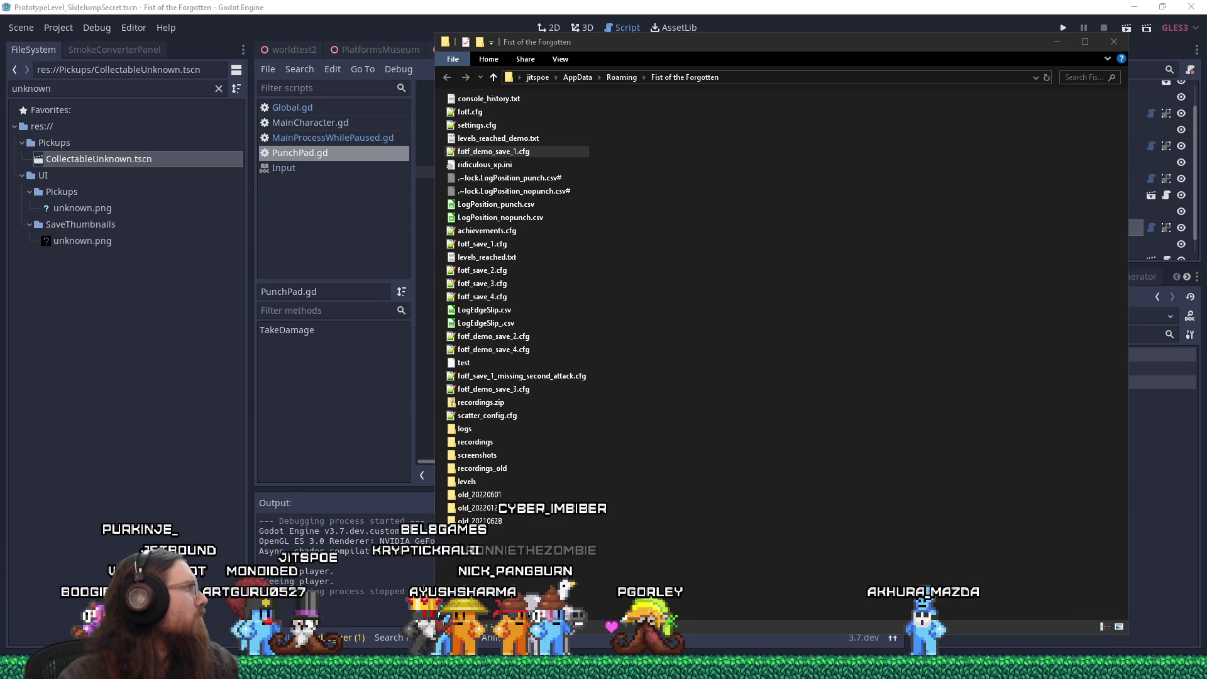
left_click(516, 5)
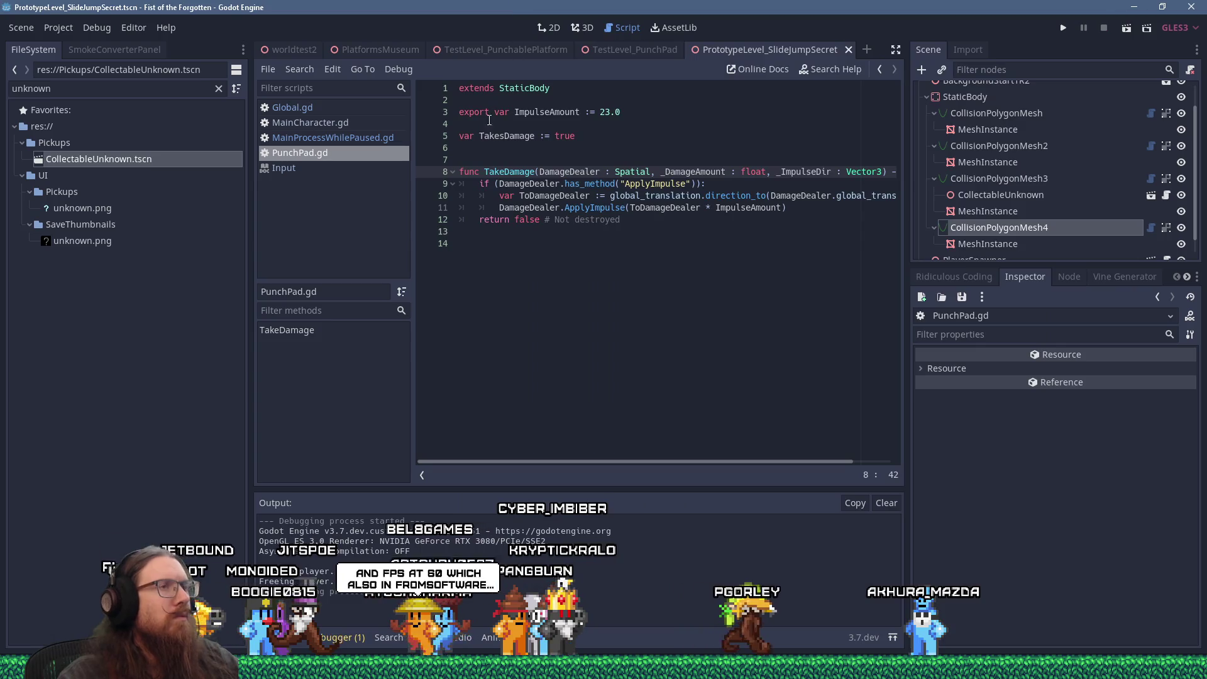
left_click(311, 109)
scroll(613, 119, "up", 4)
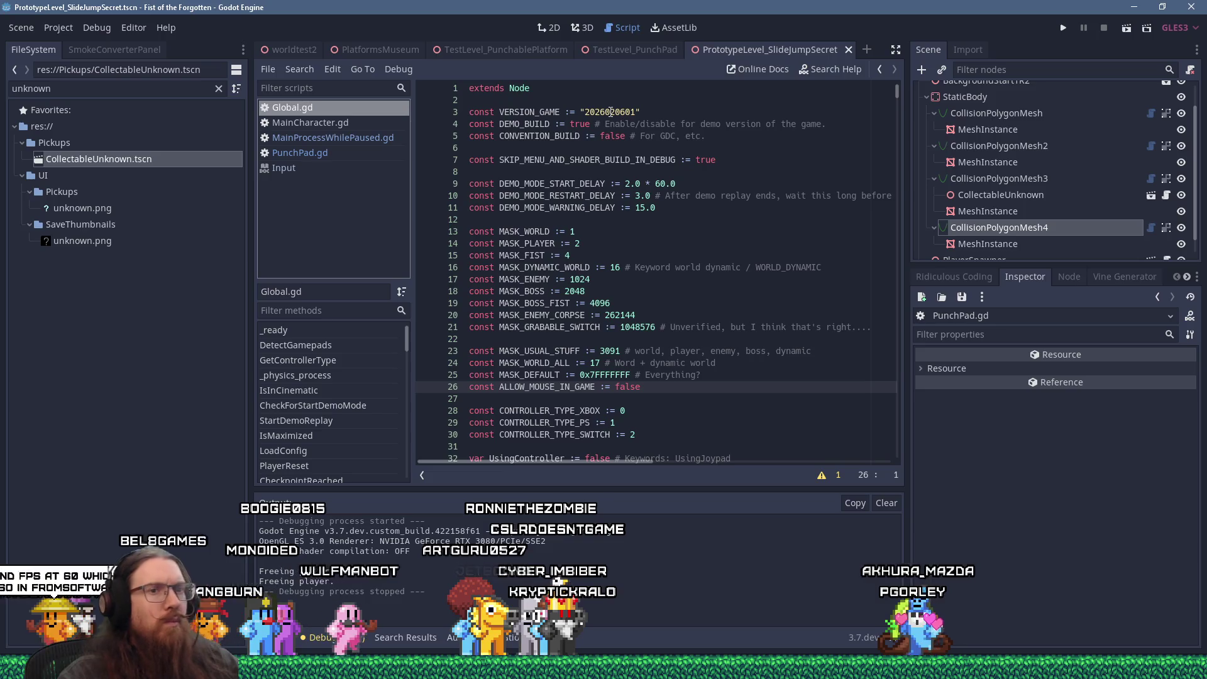
left_click(614, 113)
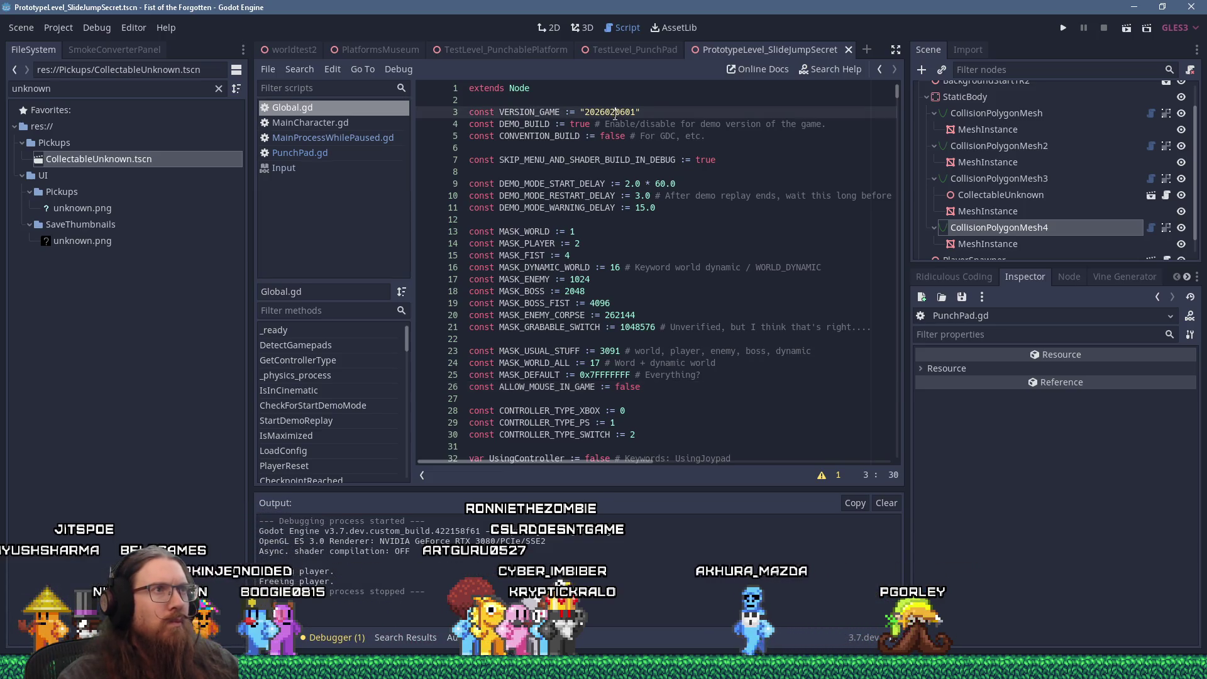
type("5")
key("BackSpace")
type("1")
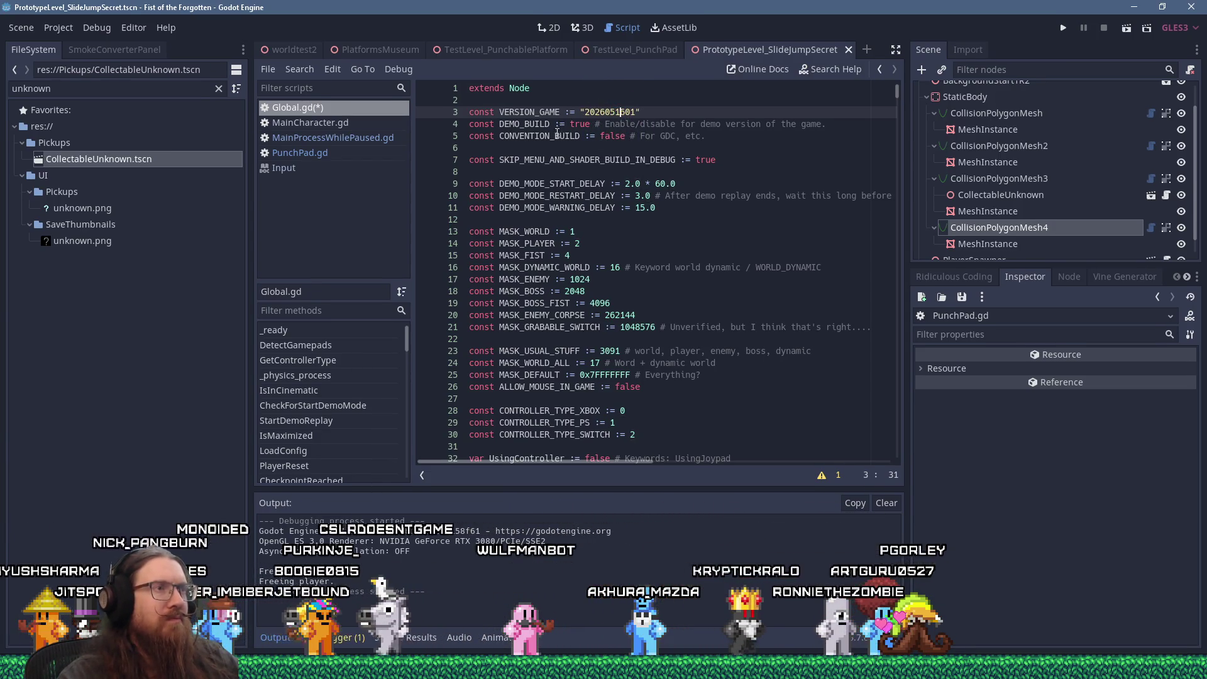
Search all project scripts for SKIP_MENU_AND_SHADER_BUILD_IN_DEBUG.
double_click(566, 160)
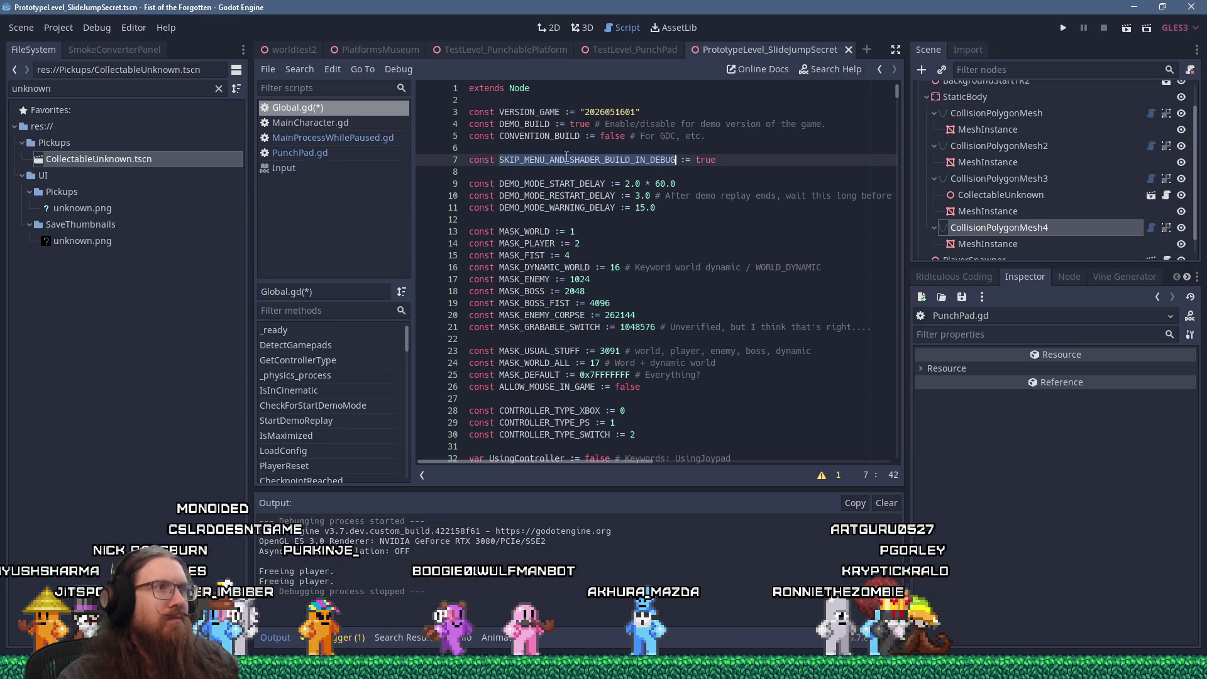
left_click(307, 73)
left_click(331, 163)
left_click(617, 374)
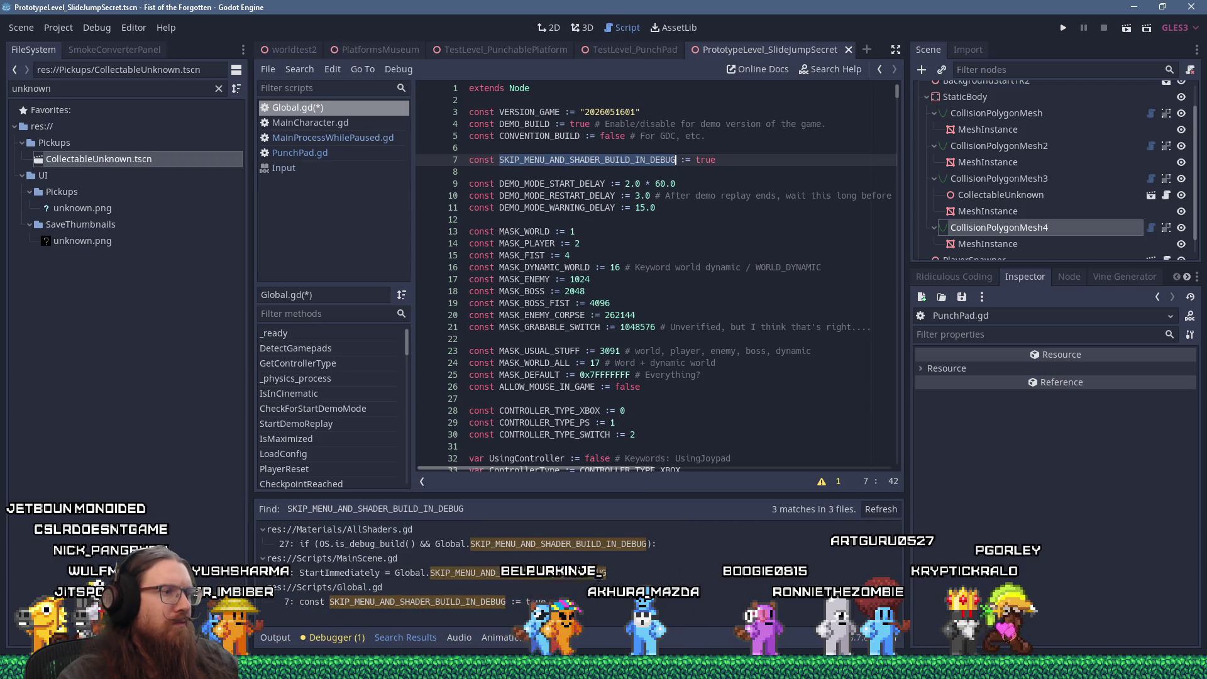
Check the constant's uses in AllShaders.gd and MainScene.gd, selecting StartImmediately at line 339.
left_click(469, 545)
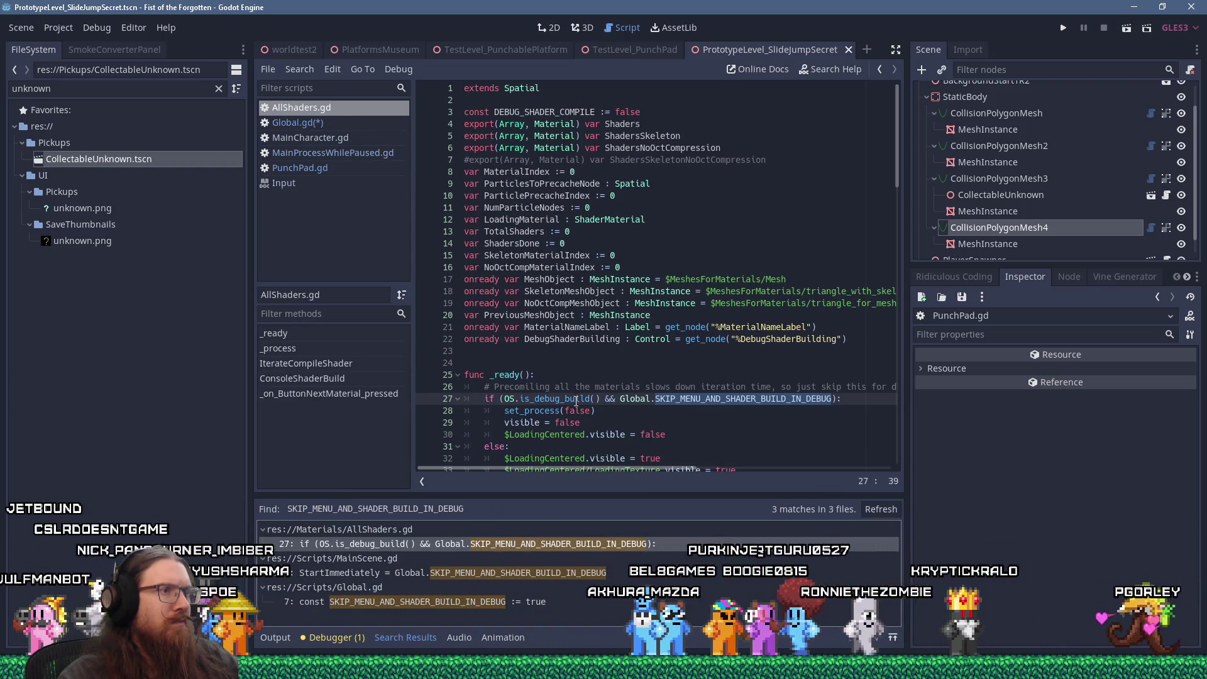
scroll(590, 420, "down", 1)
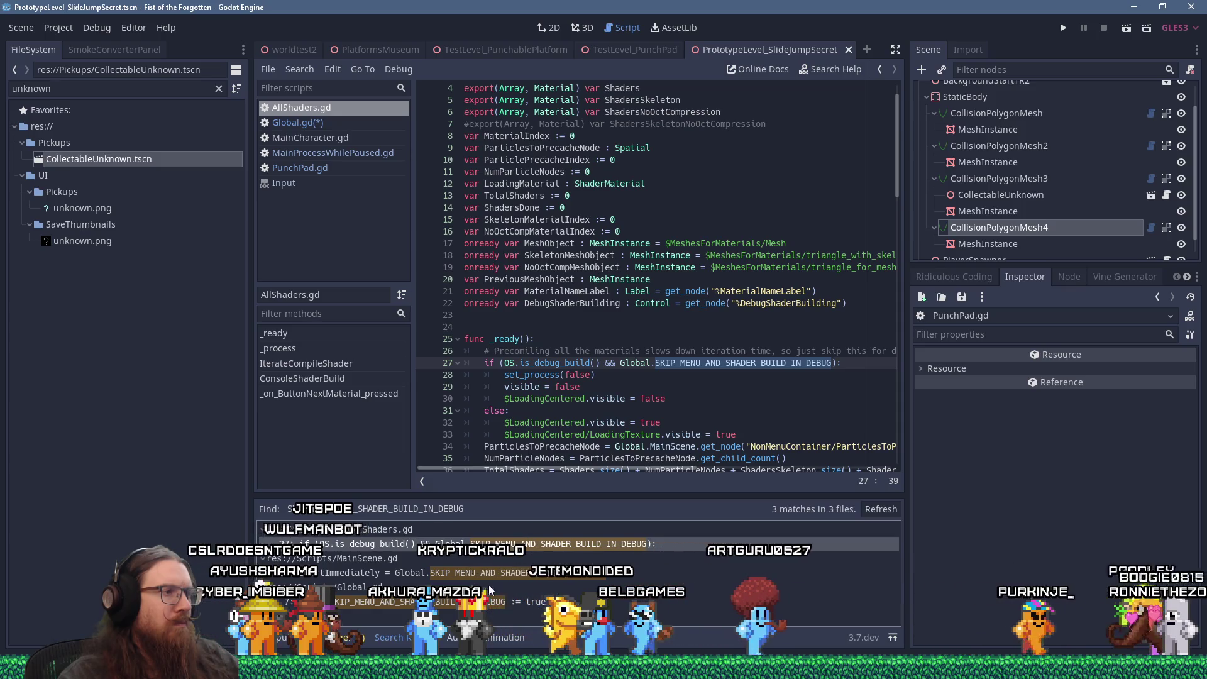
left_click(416, 571)
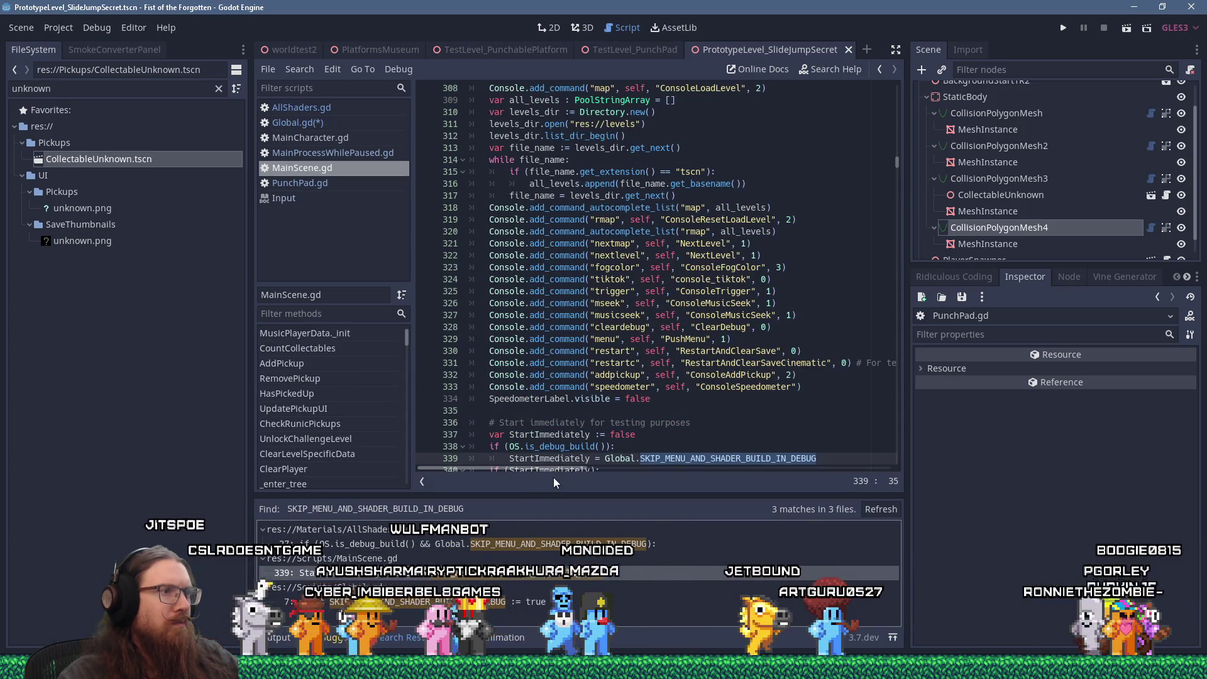
scroll(552, 355, "down", 3)
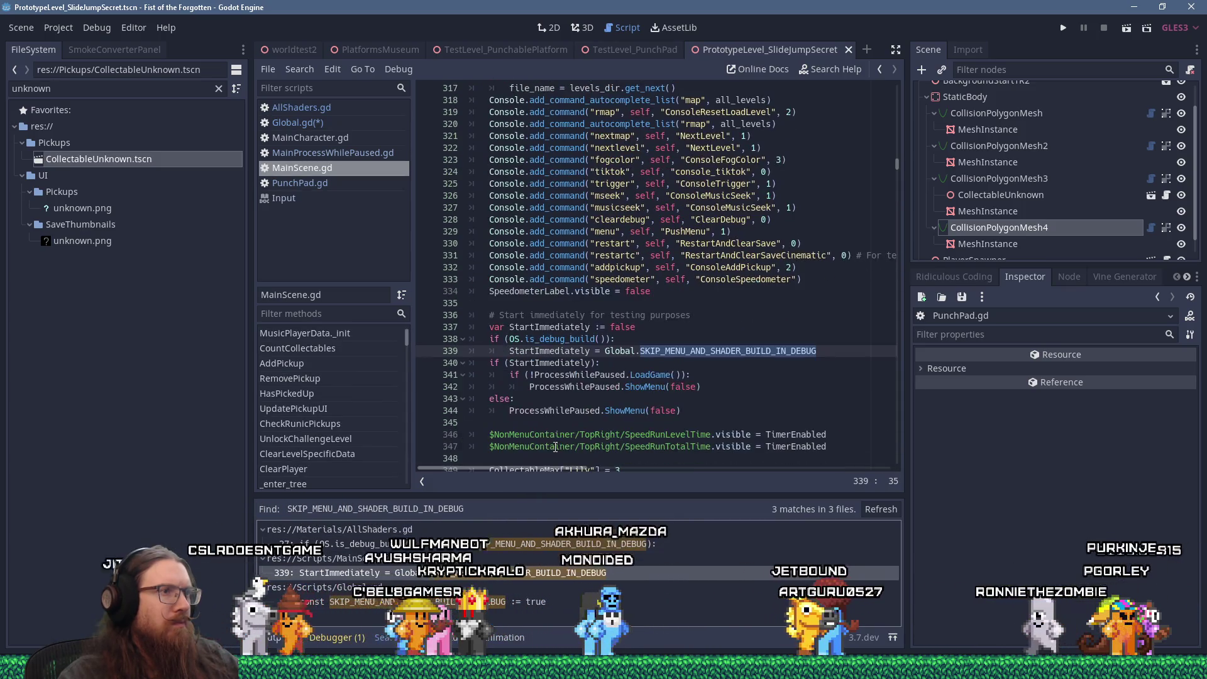
left_click(552, 352)
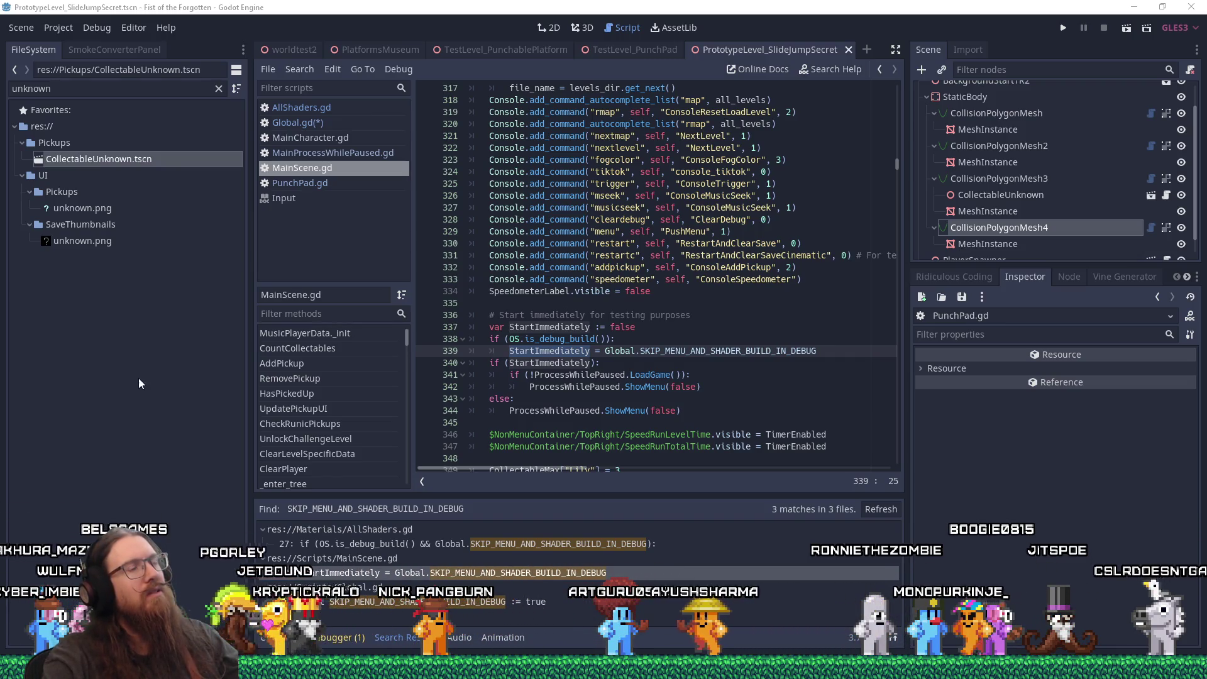
Find "map" across the project and go to the command registration at line 308.
left_click(304, 70)
left_click(322, 162)
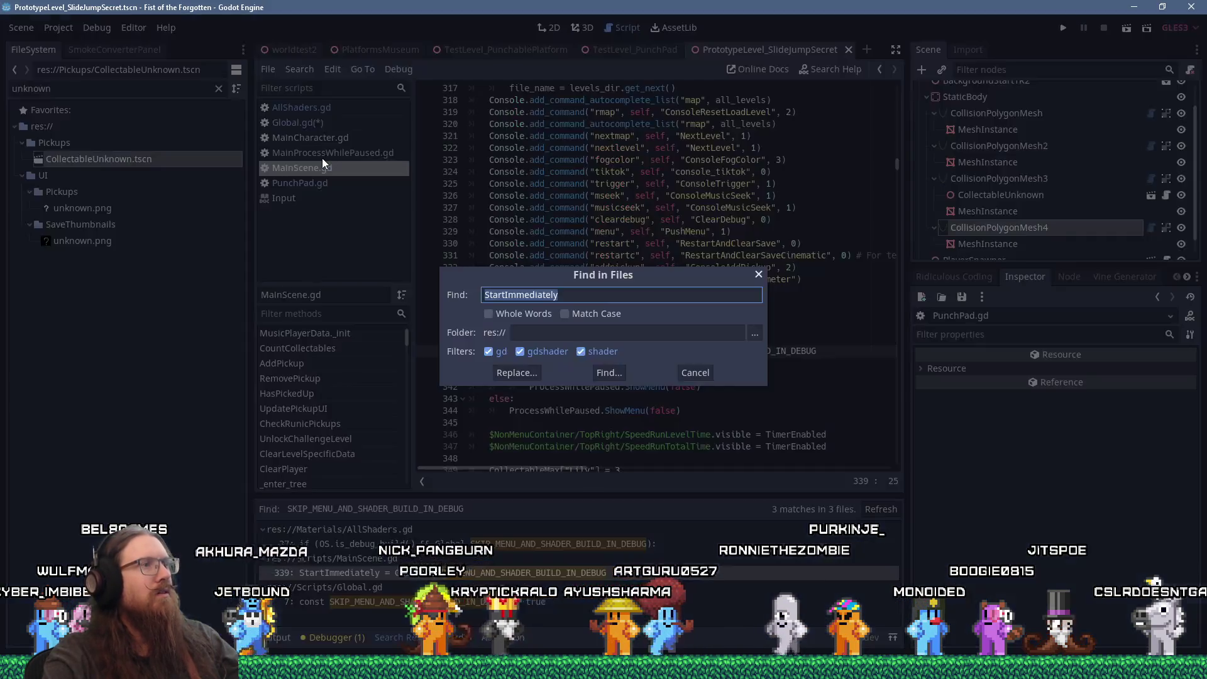
type("\"map\"")
key("Return")
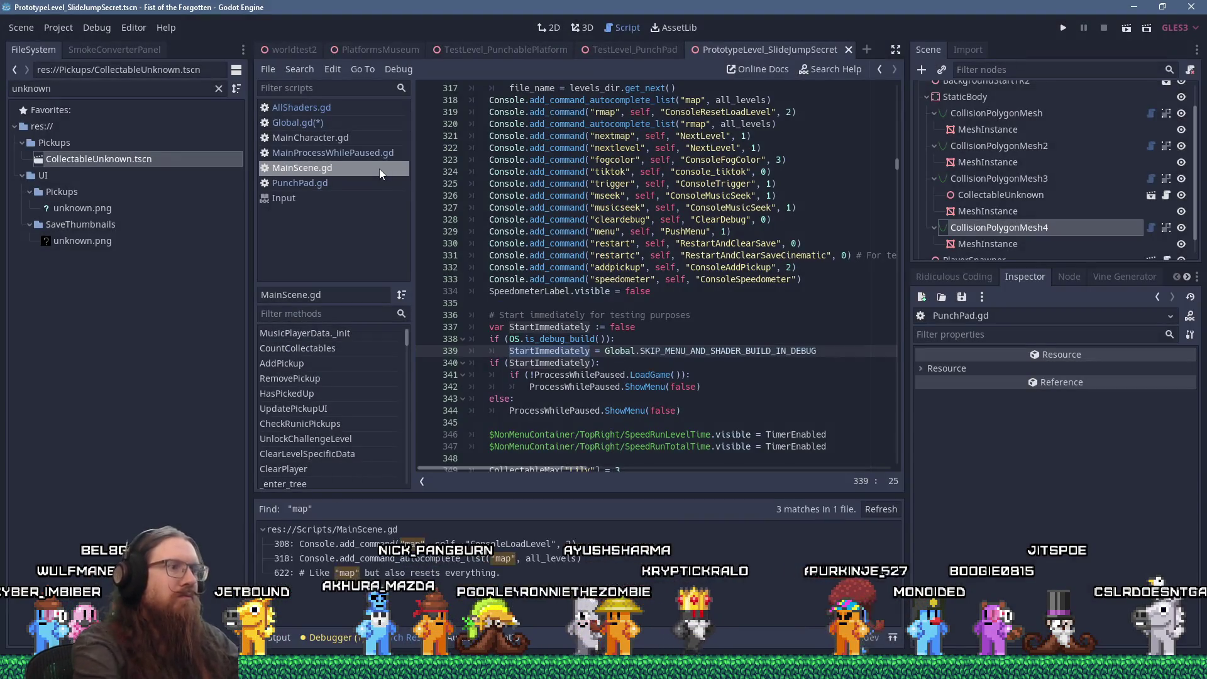
left_click(579, 545)
left_click(717, 303)
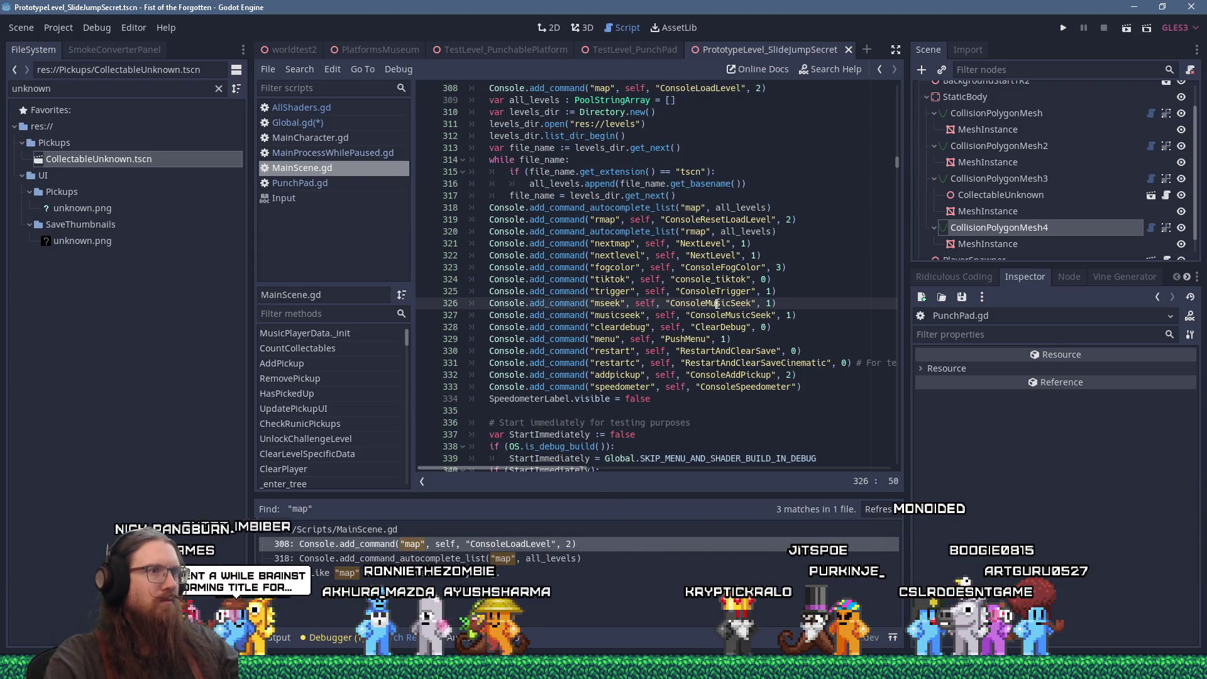
Find consoleloadlevel in MainScene.gd and follow ClearSaveAndLoadLevel to its definition.
key("ctrl+f")
type("consolelo")
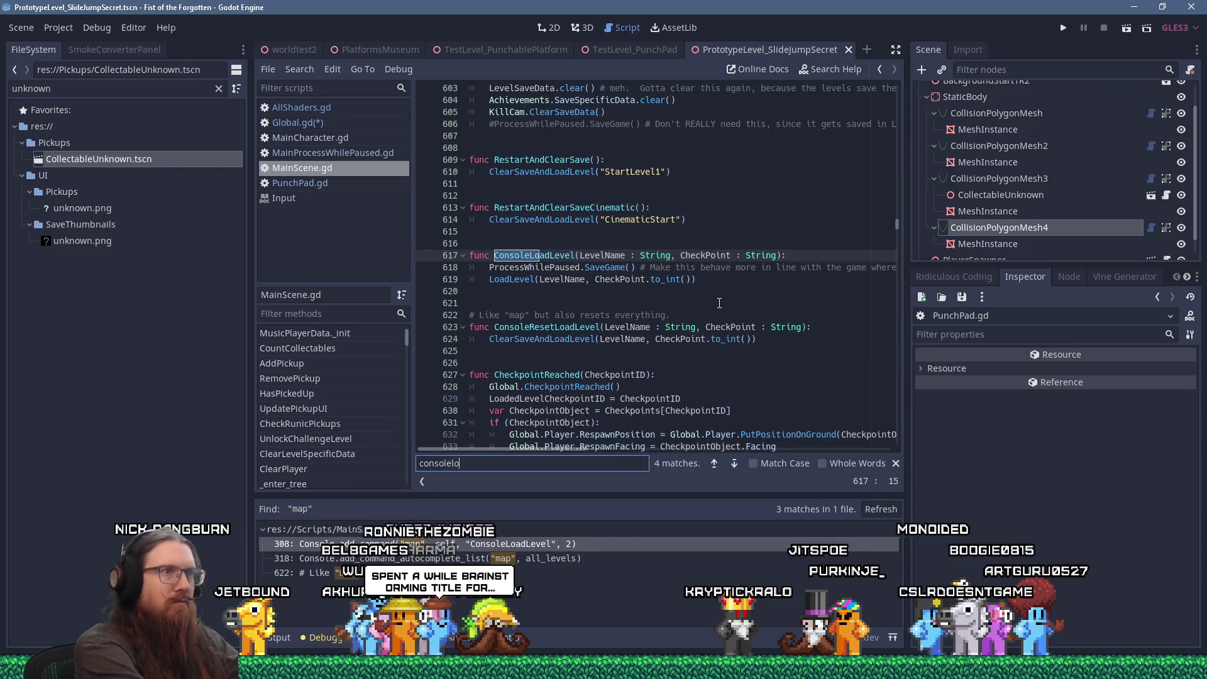
type("adlevel")
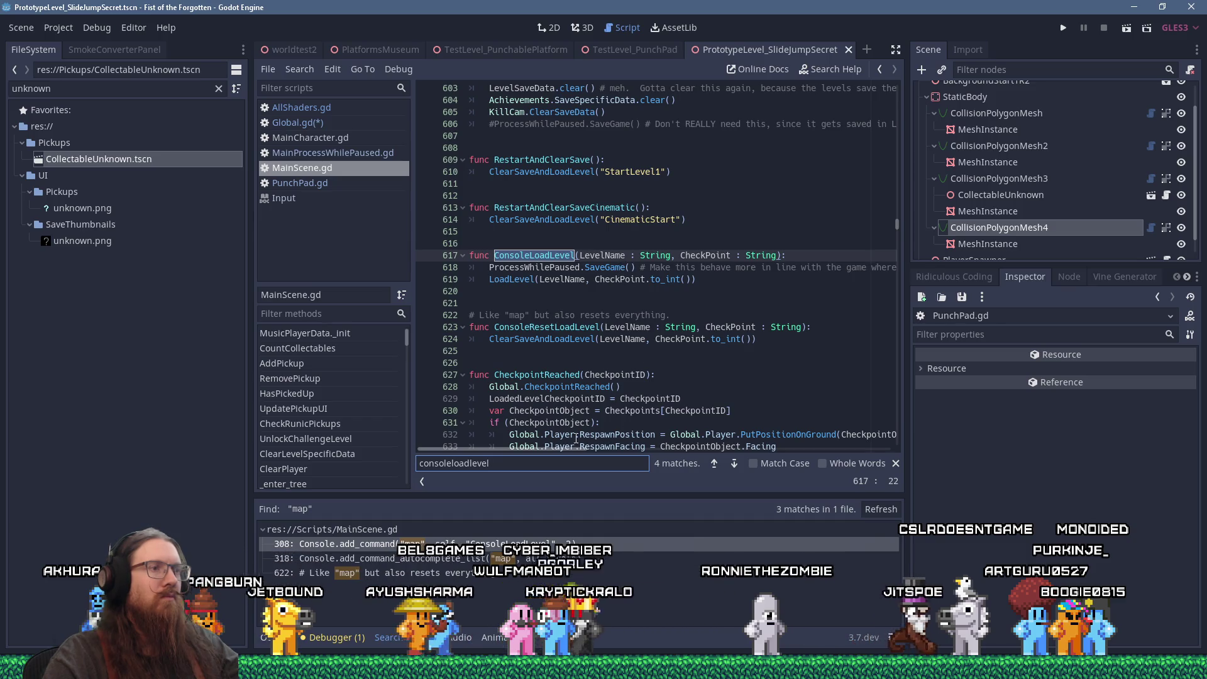
mouse_move(534, 447)
left_mouse_down()
mouse_move(605, 448)
mouse_move(507, 441)
left_mouse_up()
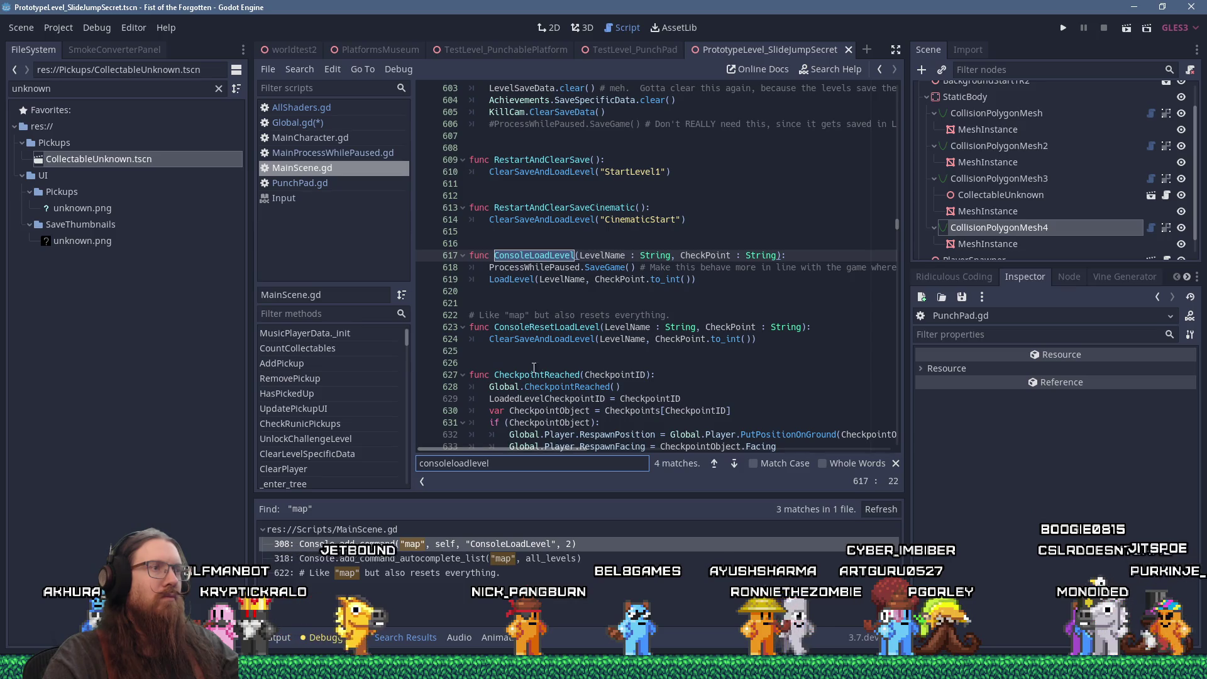
left_click(545, 340)
left_click(544, 341, "ctrl")
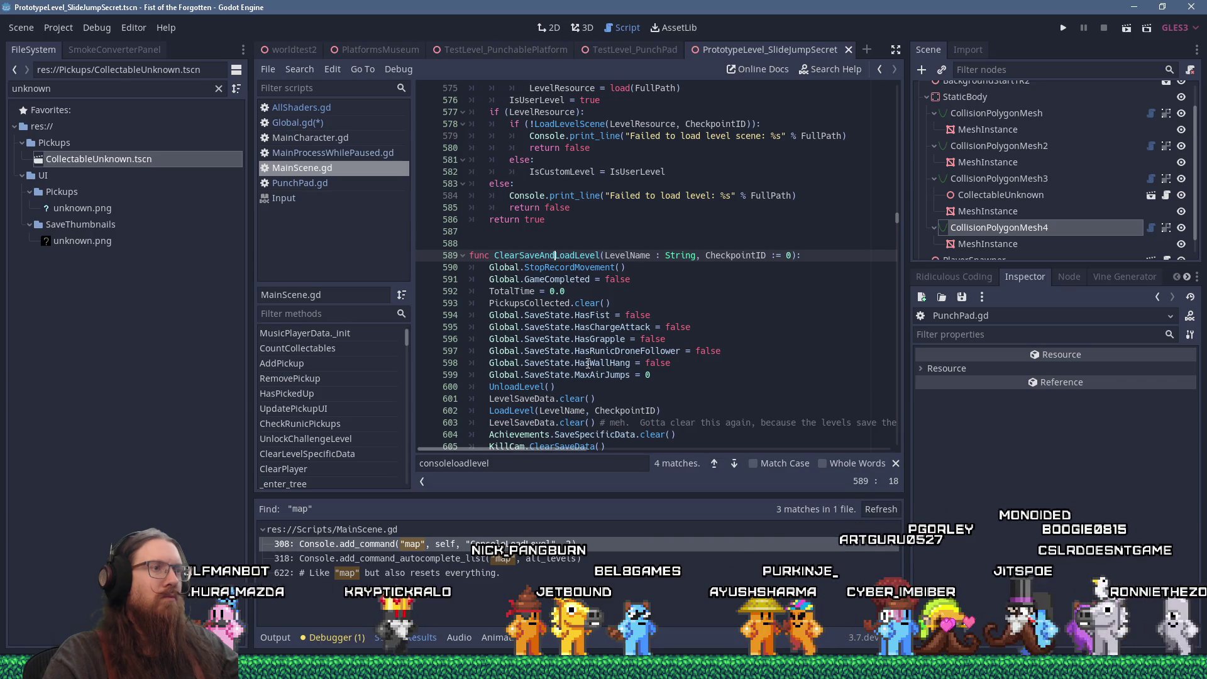
scroll(588, 364, "down", 2)
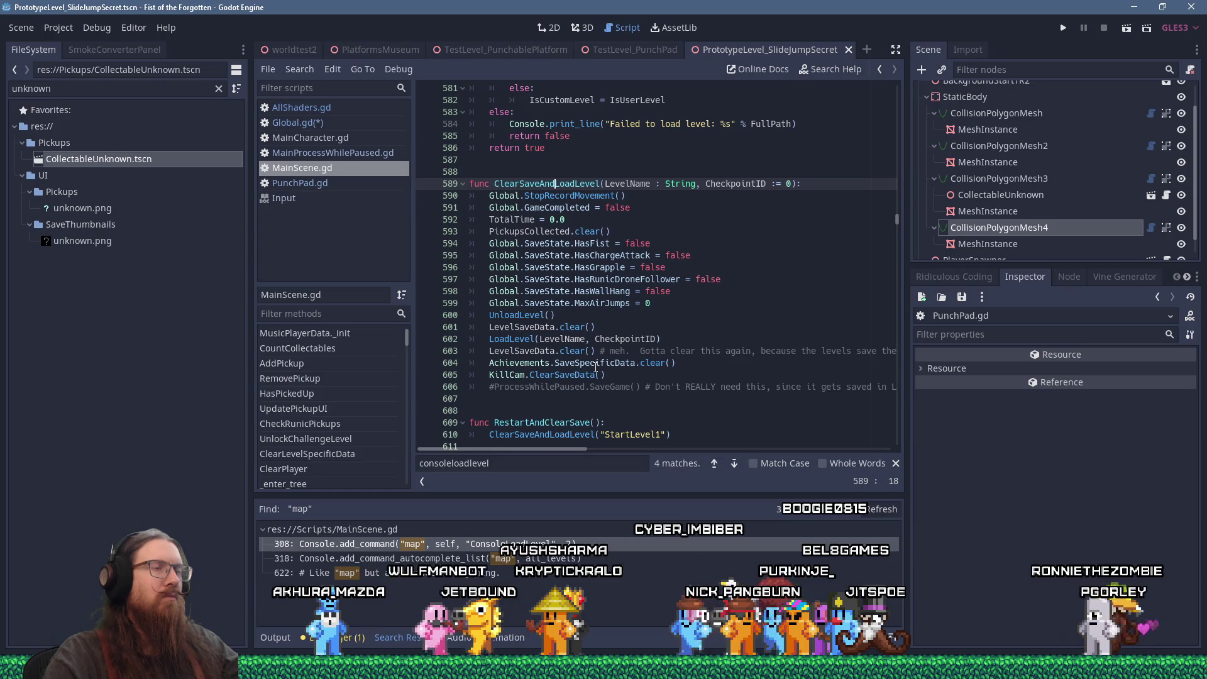
Return to ConsoleLoadLevel and select the SaveGame line 618.
key("Page_Down")
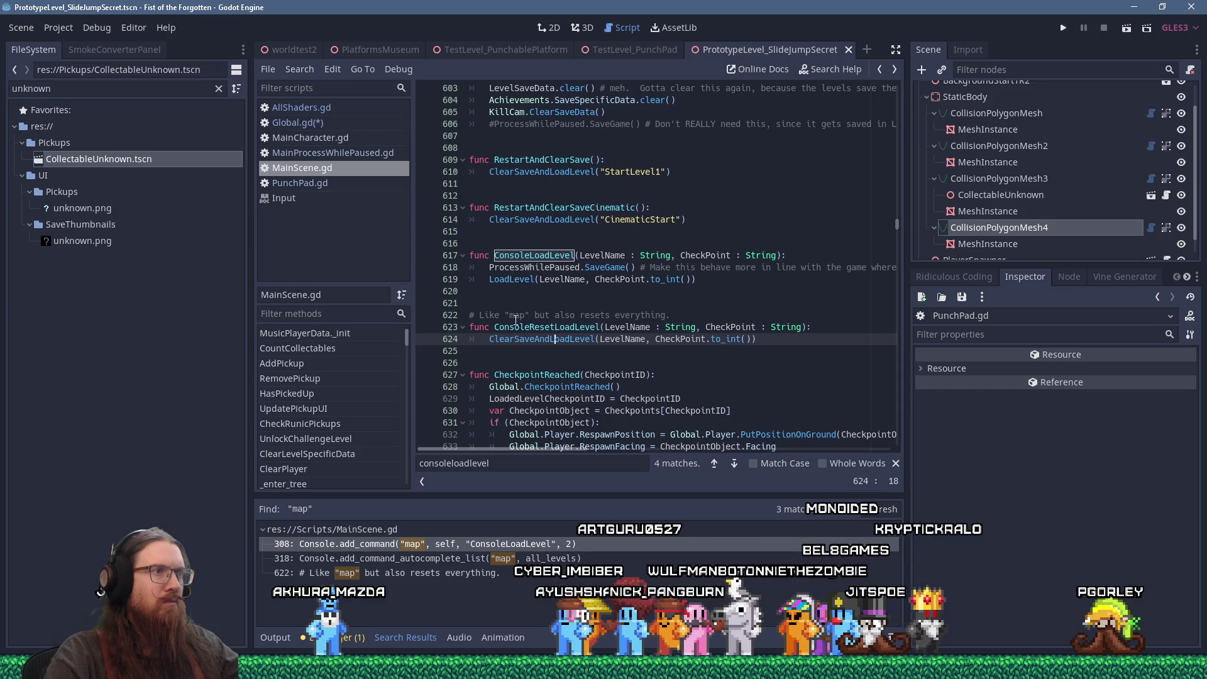
left_click(530, 268)
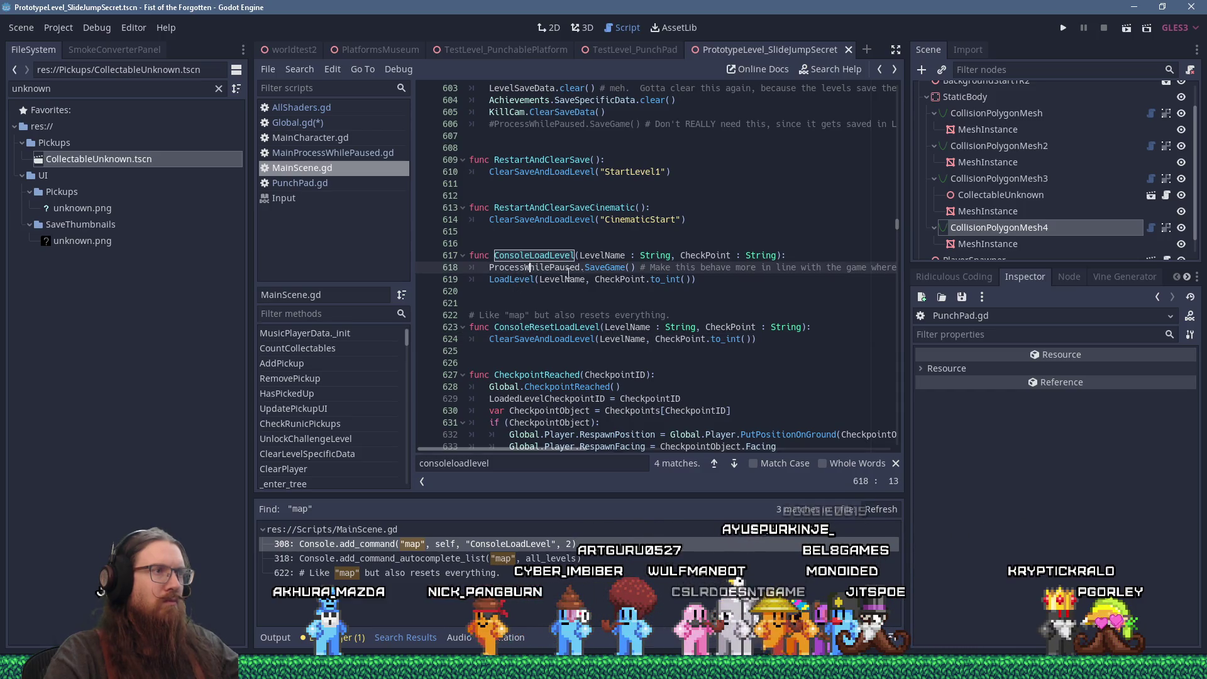
key("End")
key("shift+Home")
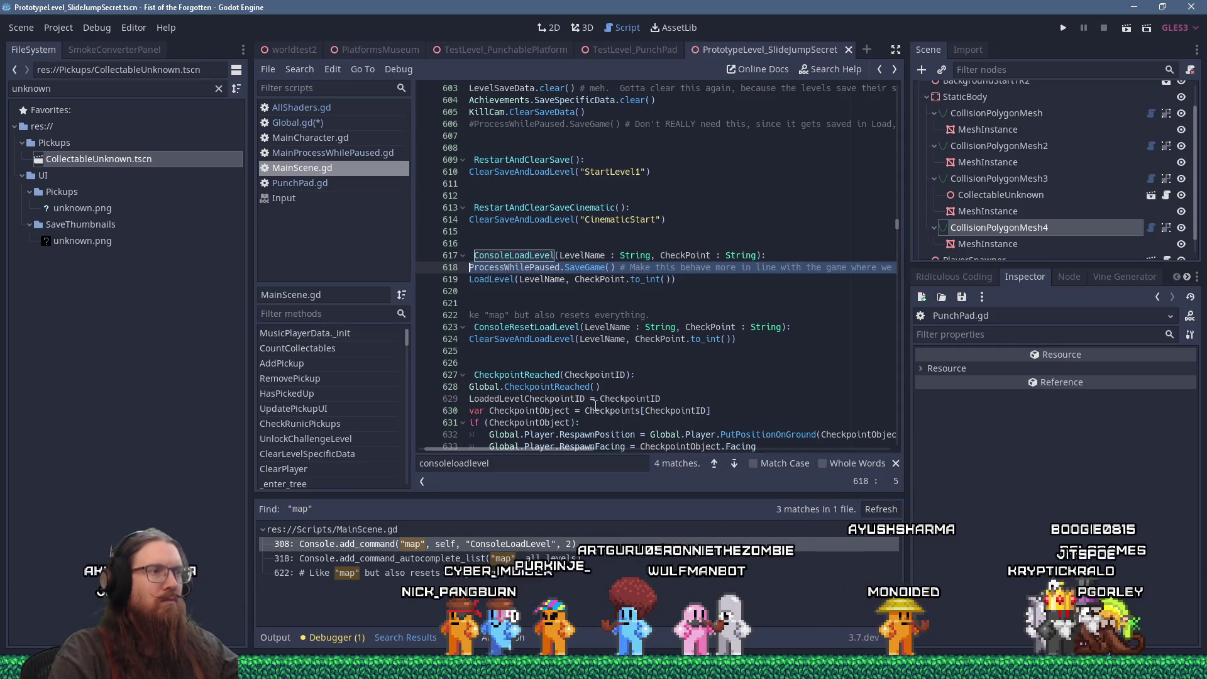
scroll(595, 400, "down", 2)
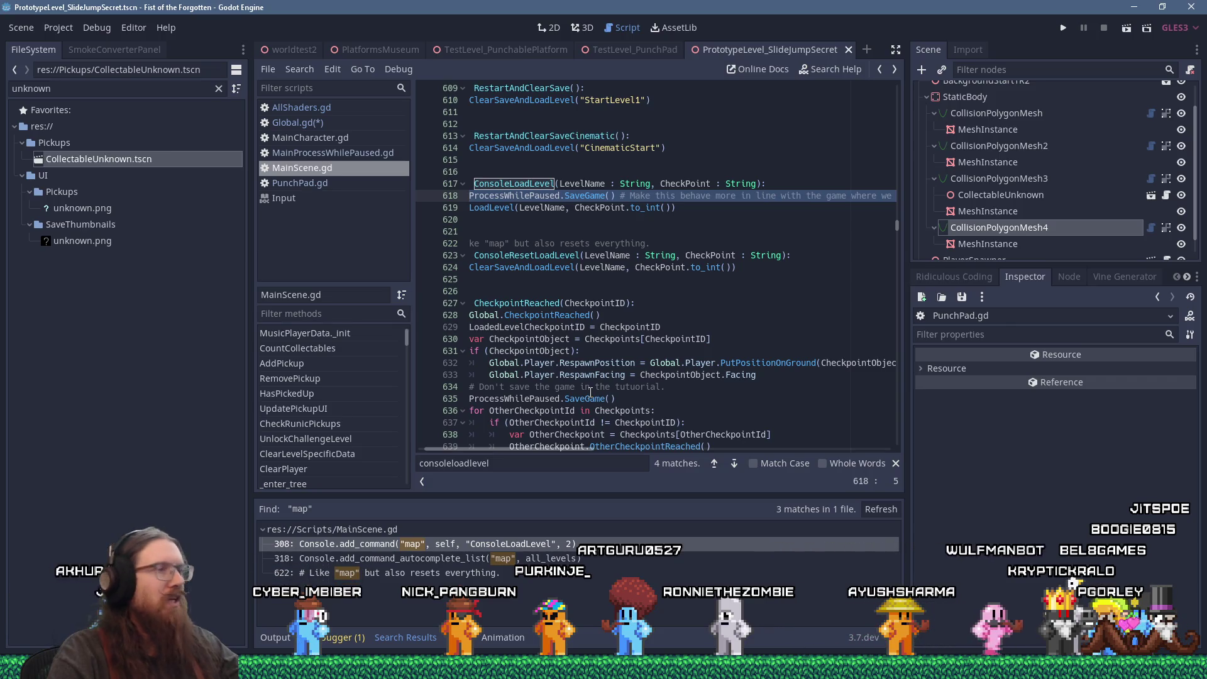
scroll(564, 450, "left", 1)
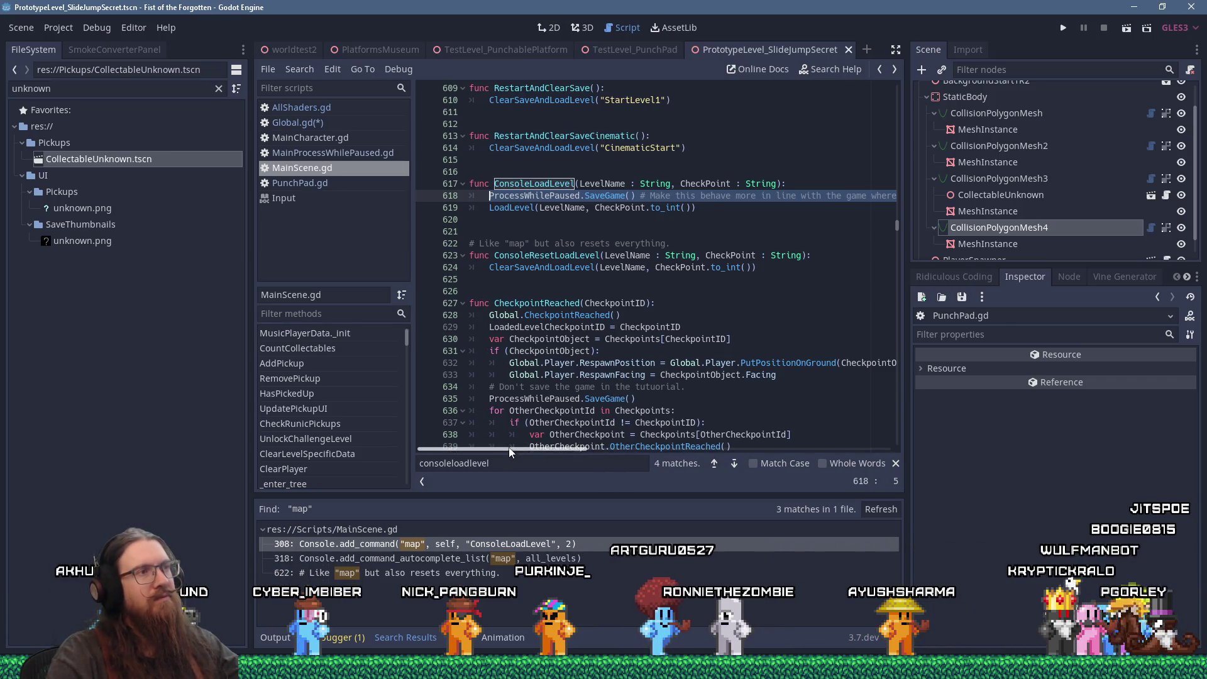
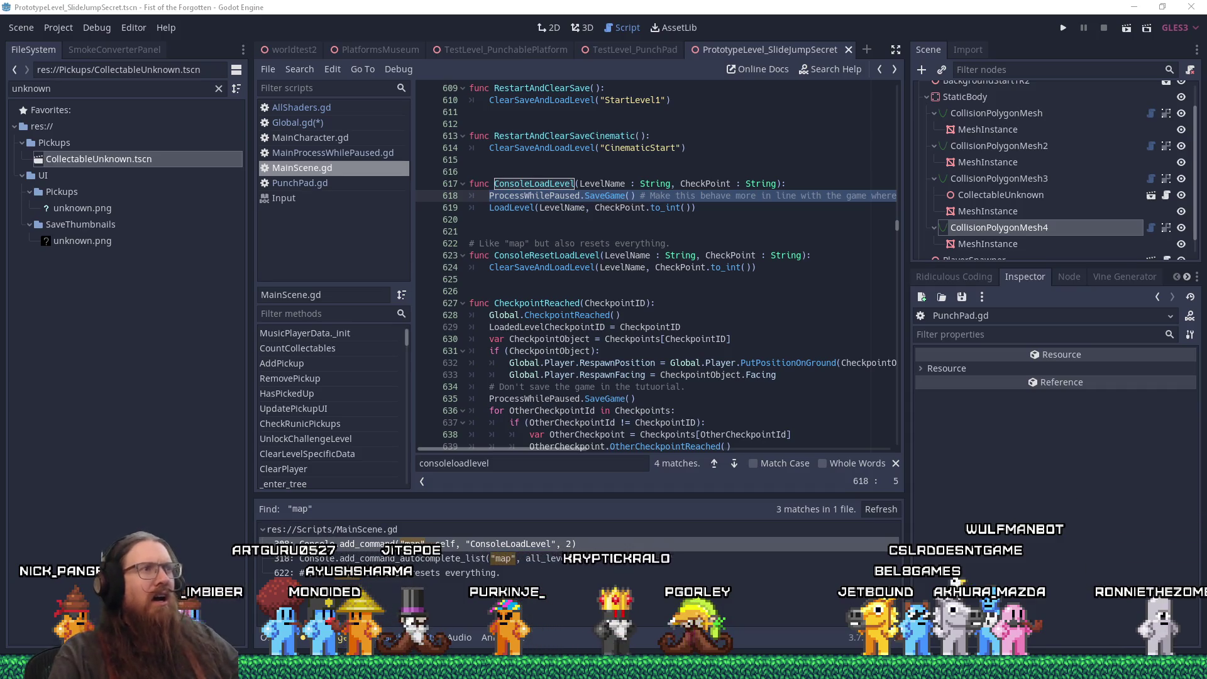
Paste ProcessWhilePaused.SaveGame() into ConsoleResetLoadLevel, with a blank line before CheckpointReached.
left_click(494, 231)
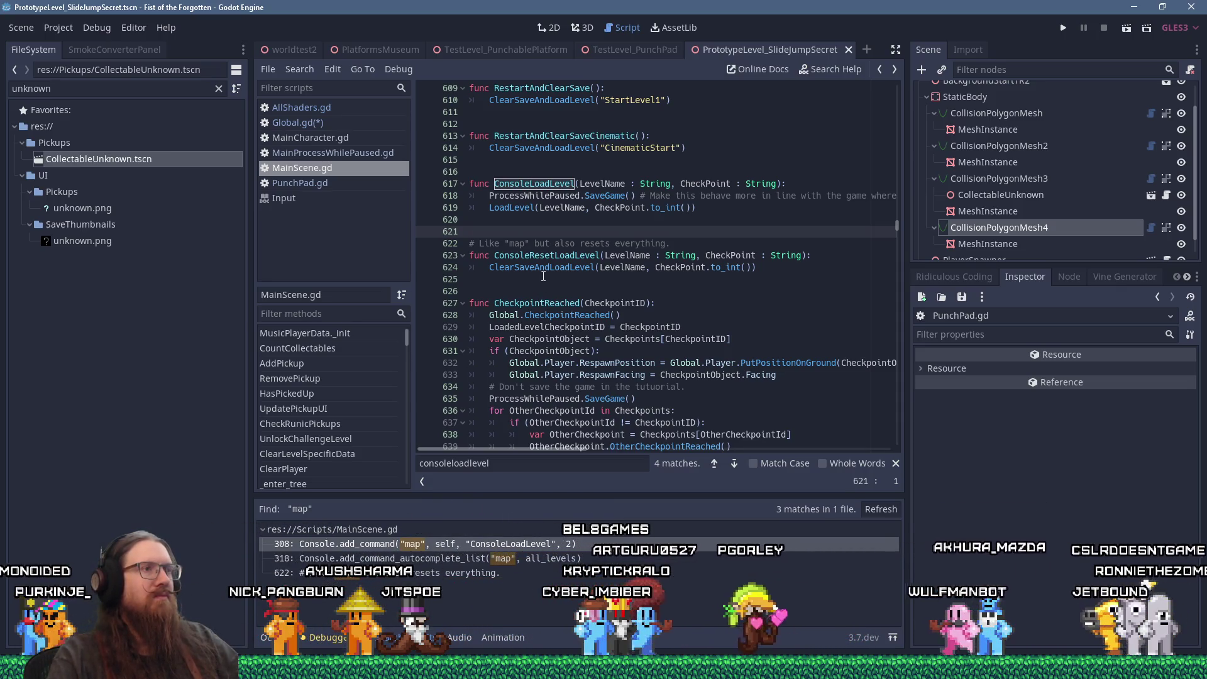
left_click(544, 278)
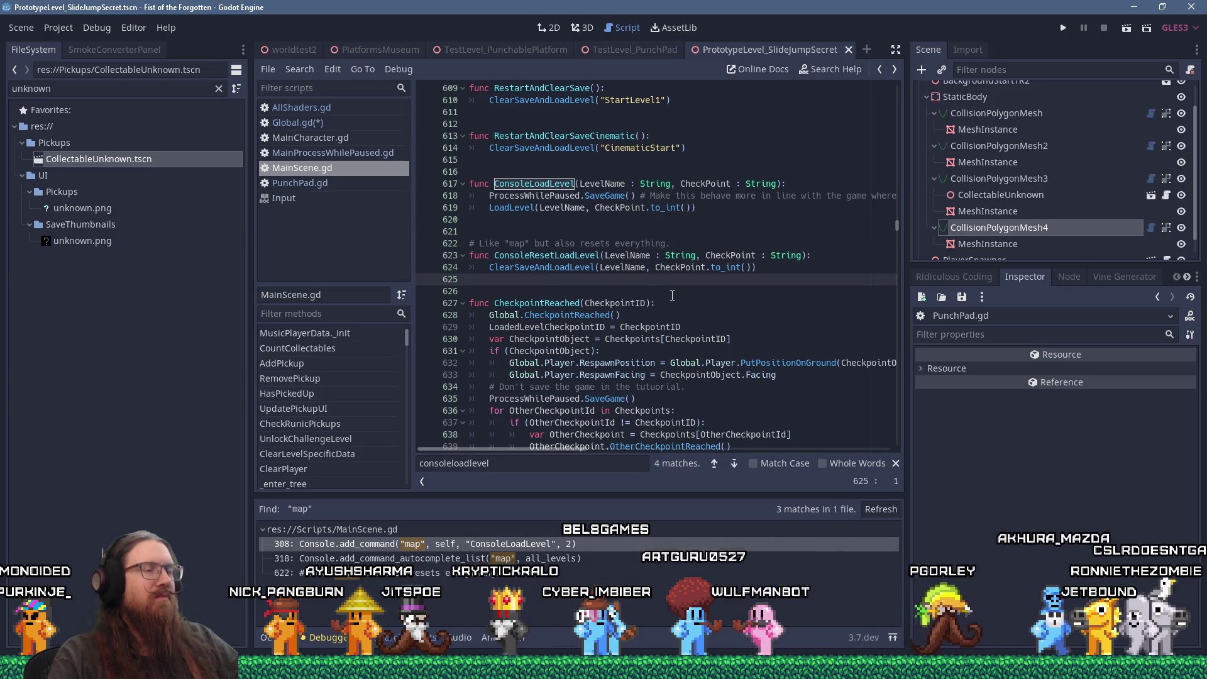
key("Tab")
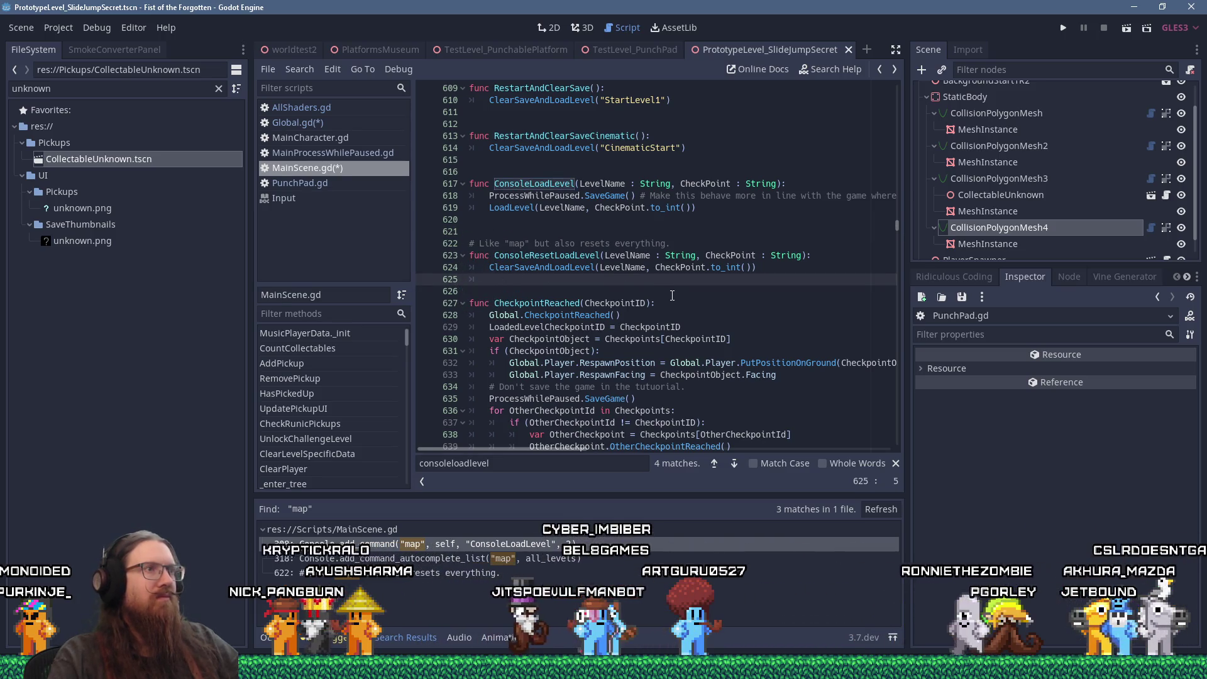
type("ProcessWhilePaused.SaveGame() # Make this behave more in line with the game where we save at the completion of the level.")
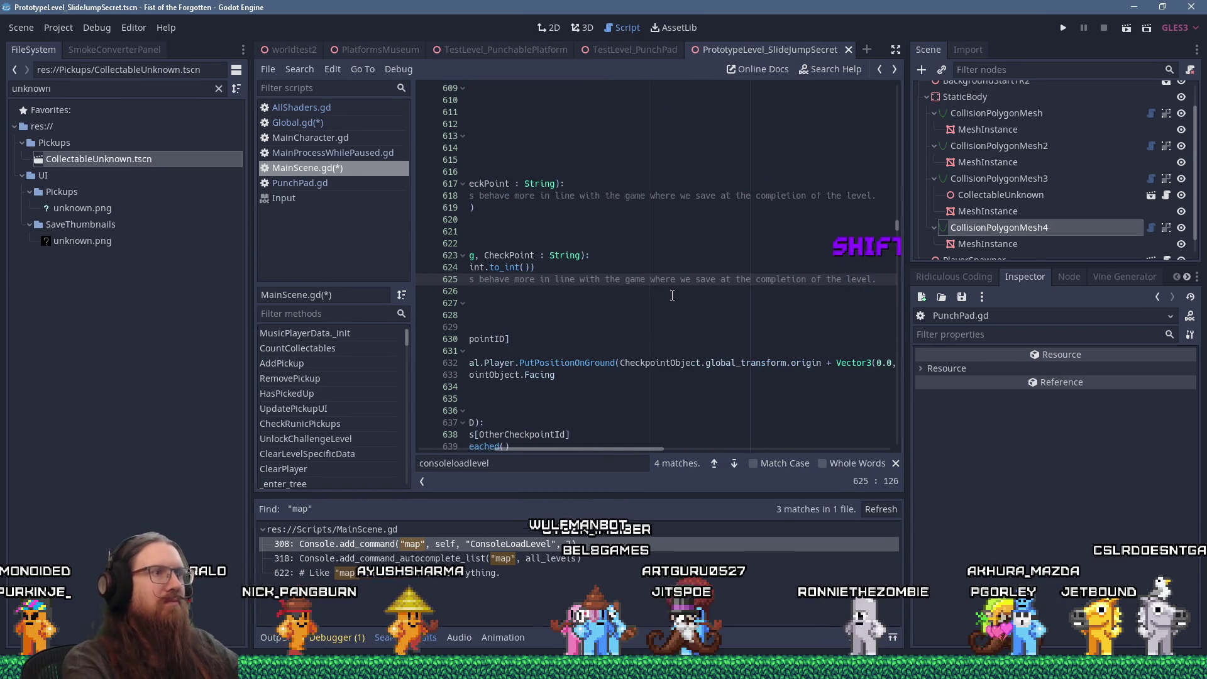
key("Home")
key("Down")
key("Return")
key("Up")
key("Up")
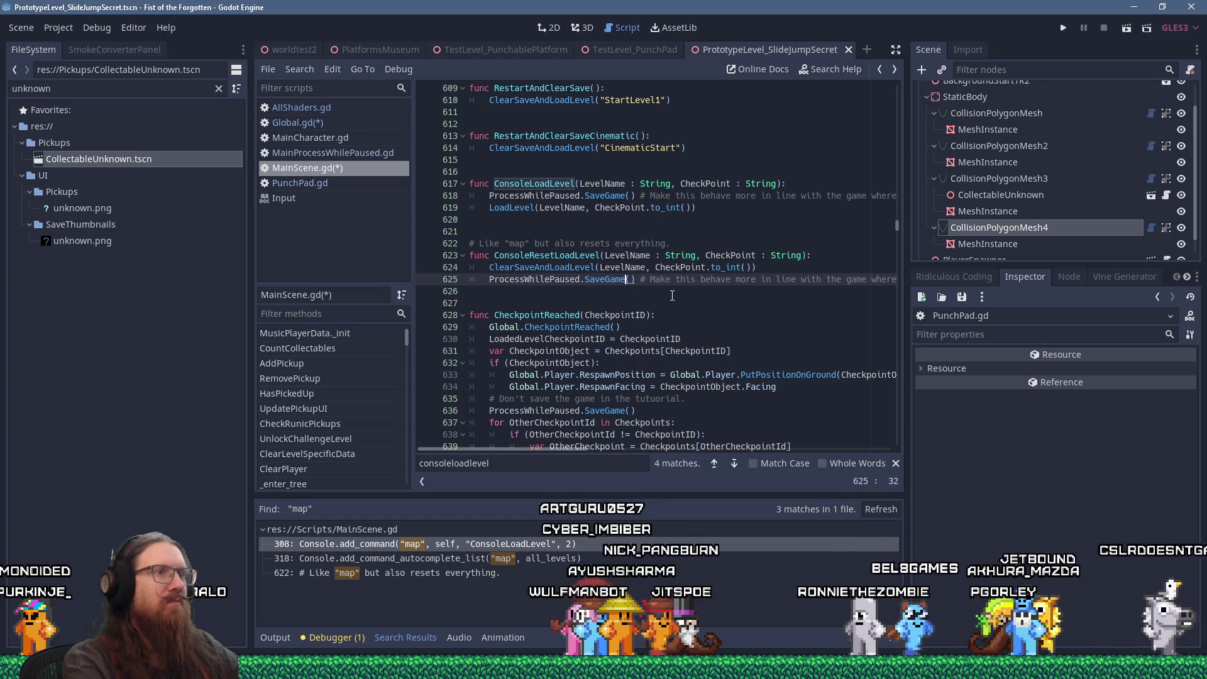
Strip the pasted line's trailing comment, save the scripts, and launch the game.
key("shift+End")
key("Delete")
key("Down")
key("Down")
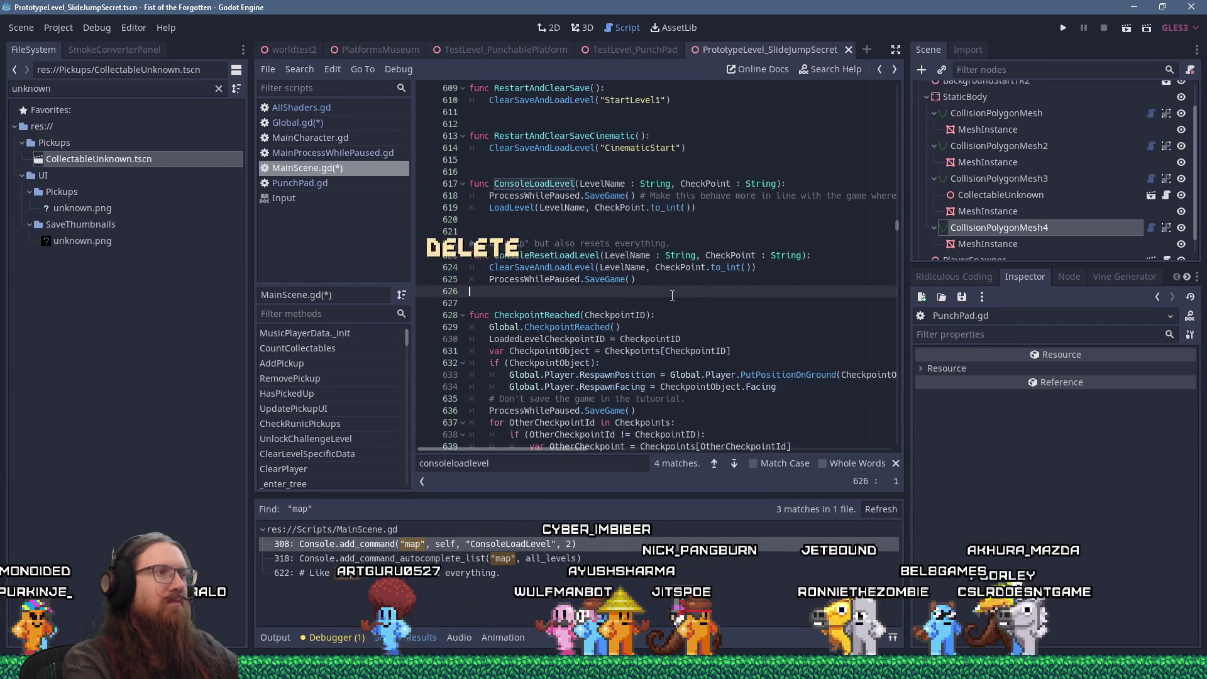
key("ctrl+s")
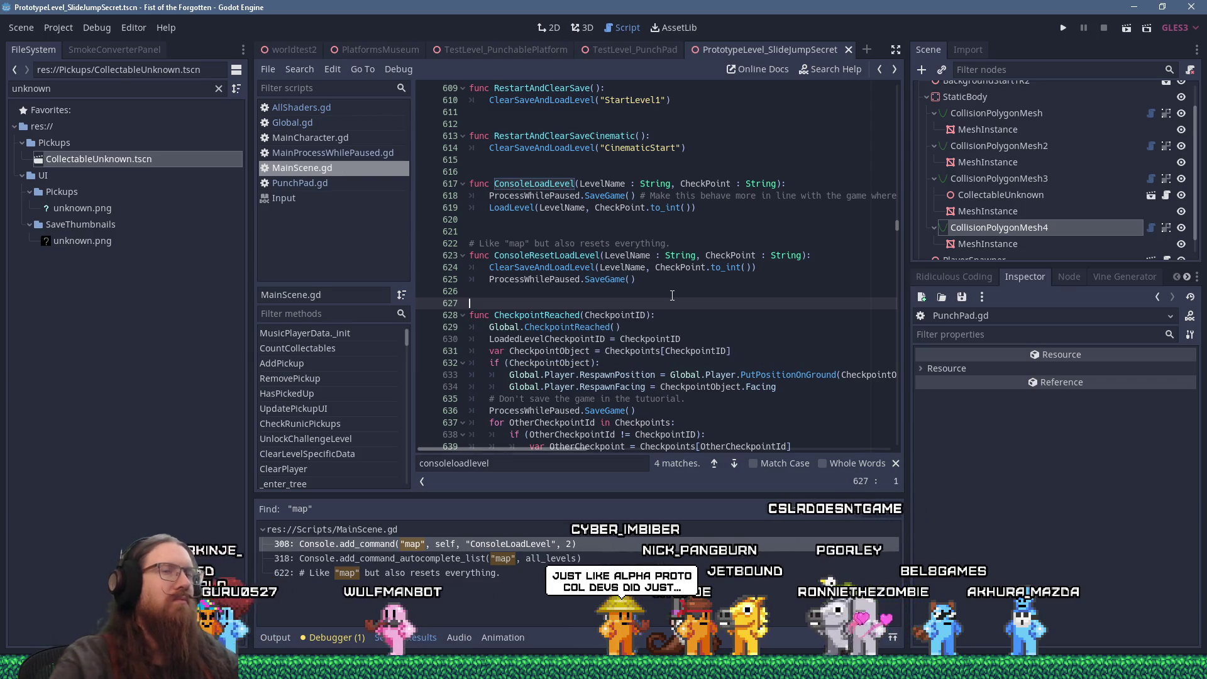
left_click(1064, 32)
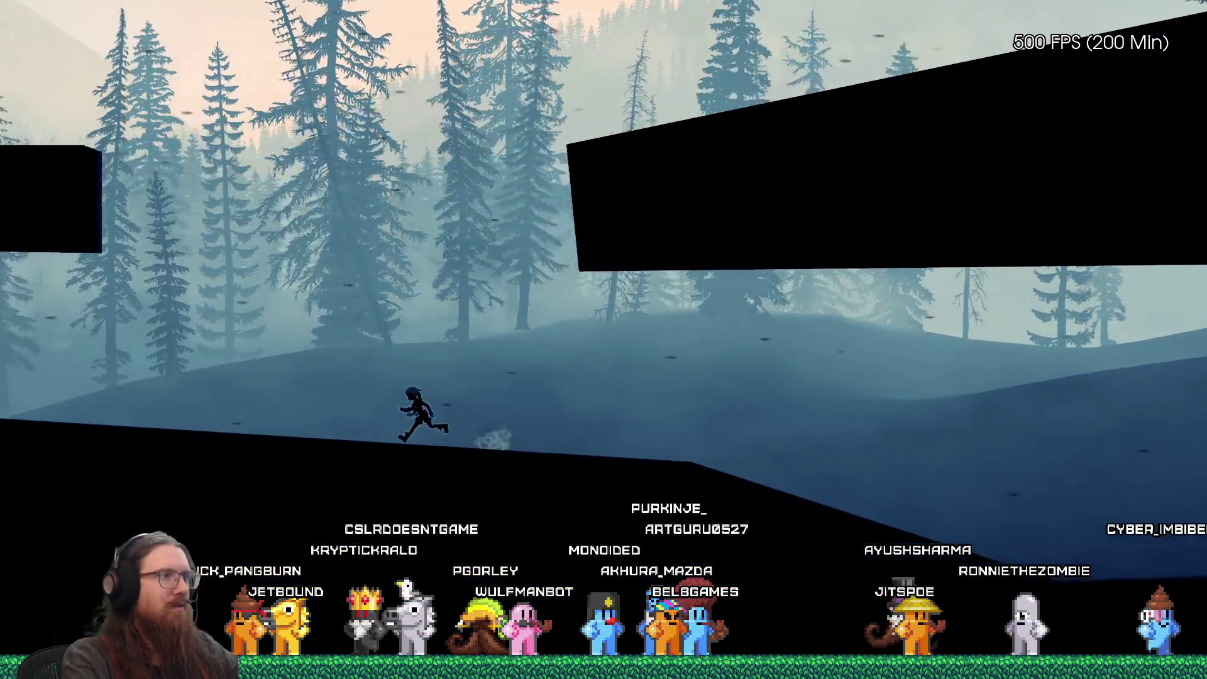
Run through the level, bring up the game's developer console, and select CollisionPolygonMesh3.
key("grave")
type("qu")
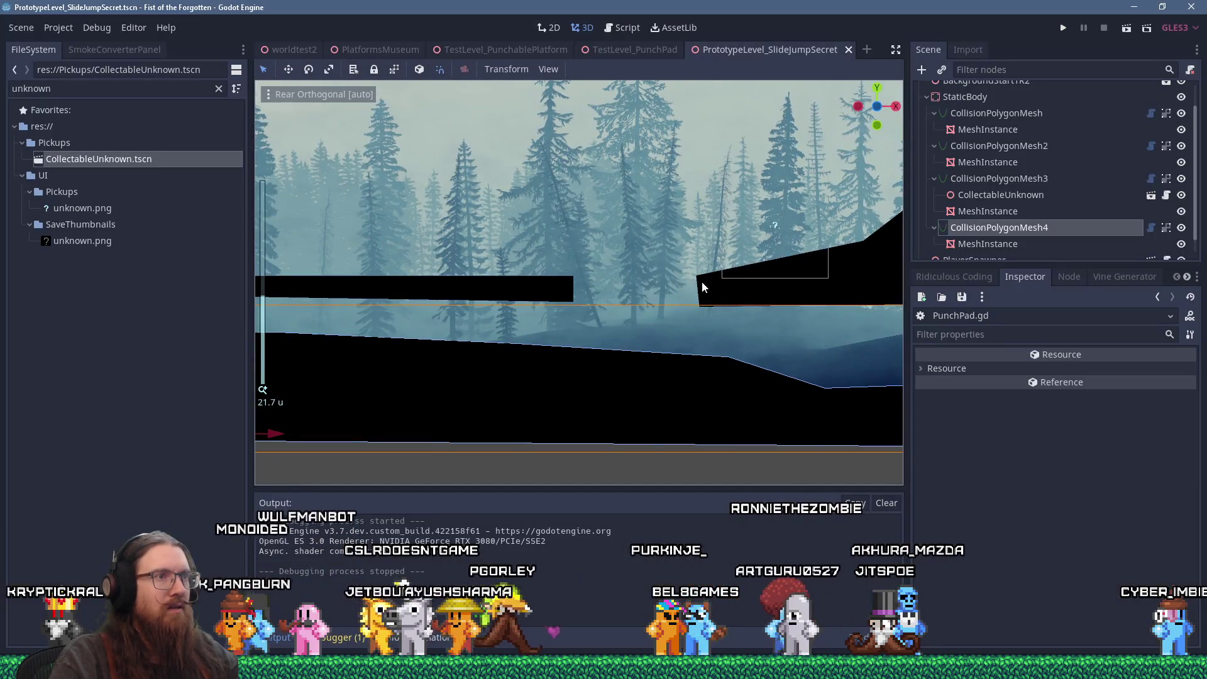
left_click(701, 286)
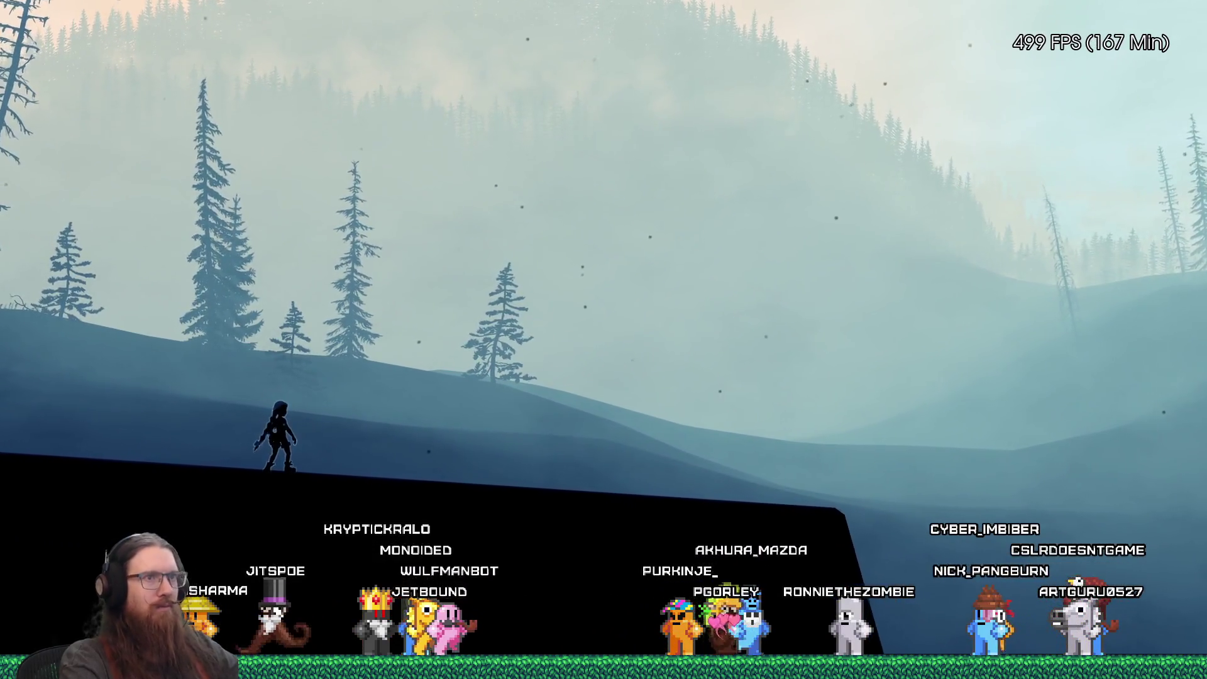
Enter quit in the game's developer console to end the test run.
key("grave")
type("t")
key("Return")
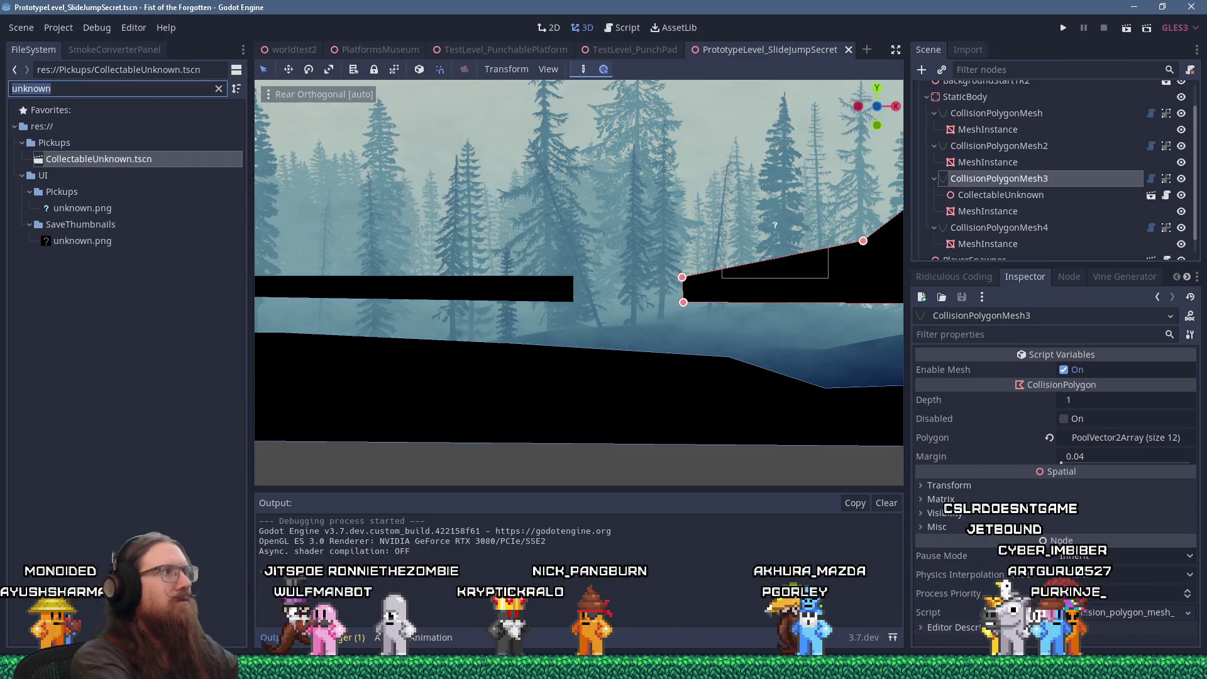
Filter project files by 'startlevel' and open StartLevel_TowerDown.tscn.
type("startlevel")
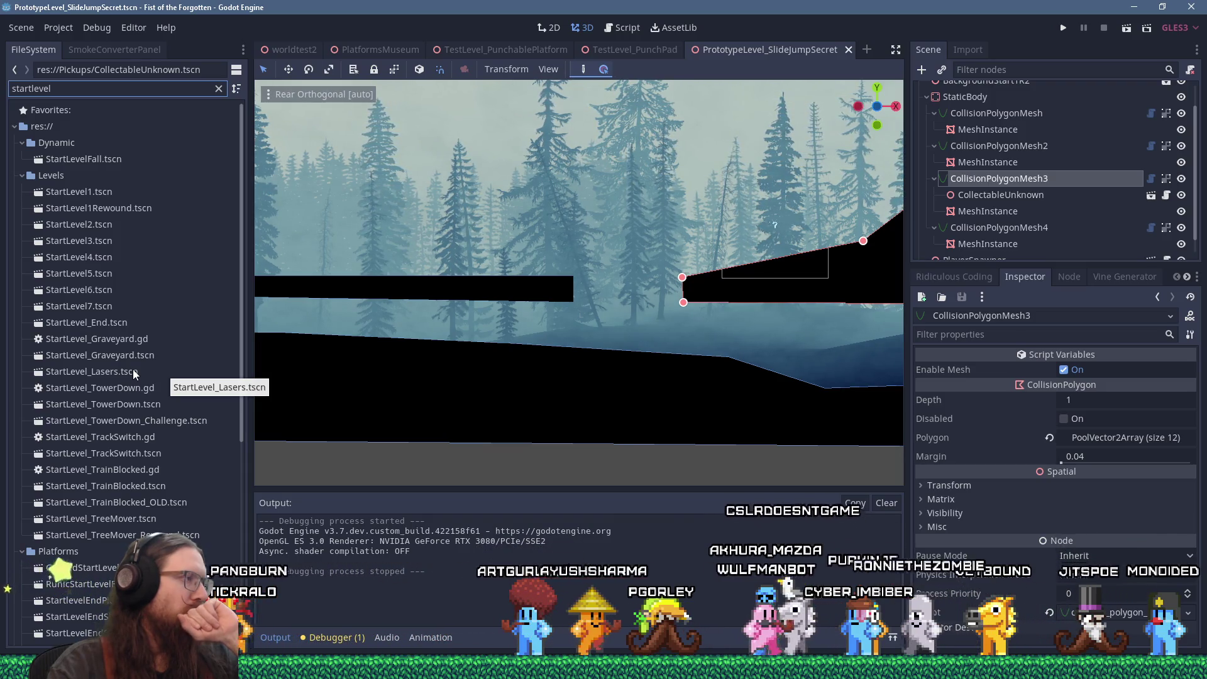
left_click(126, 440)
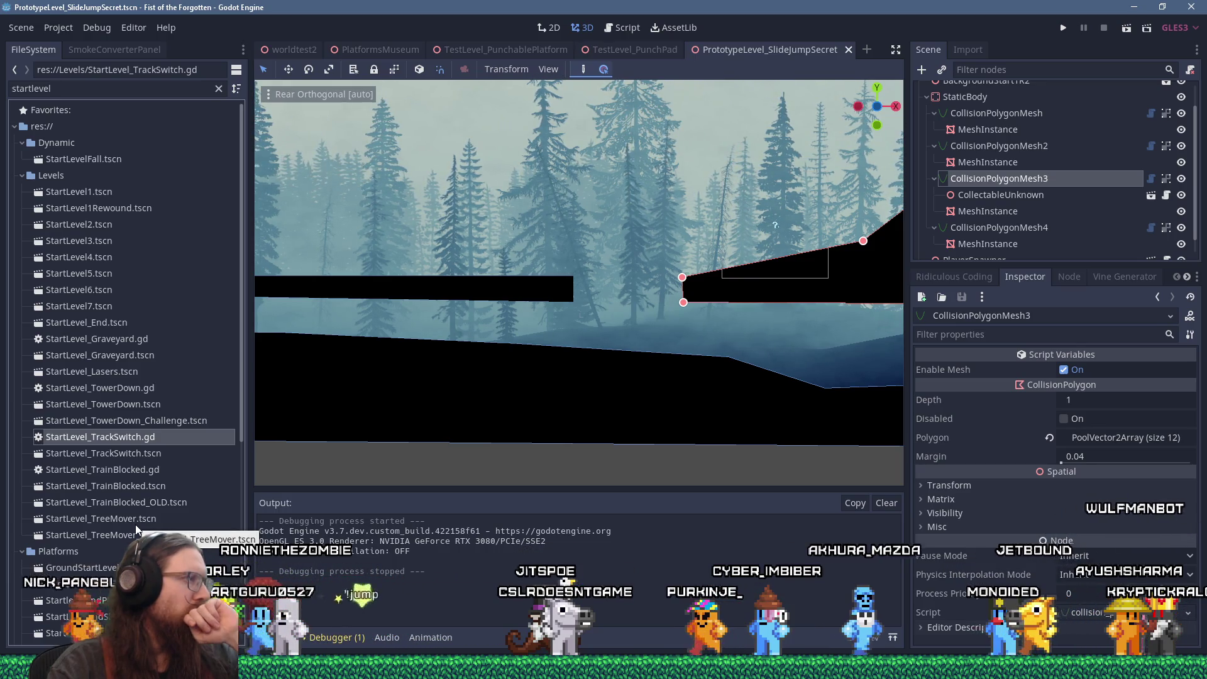
double_click(116, 406)
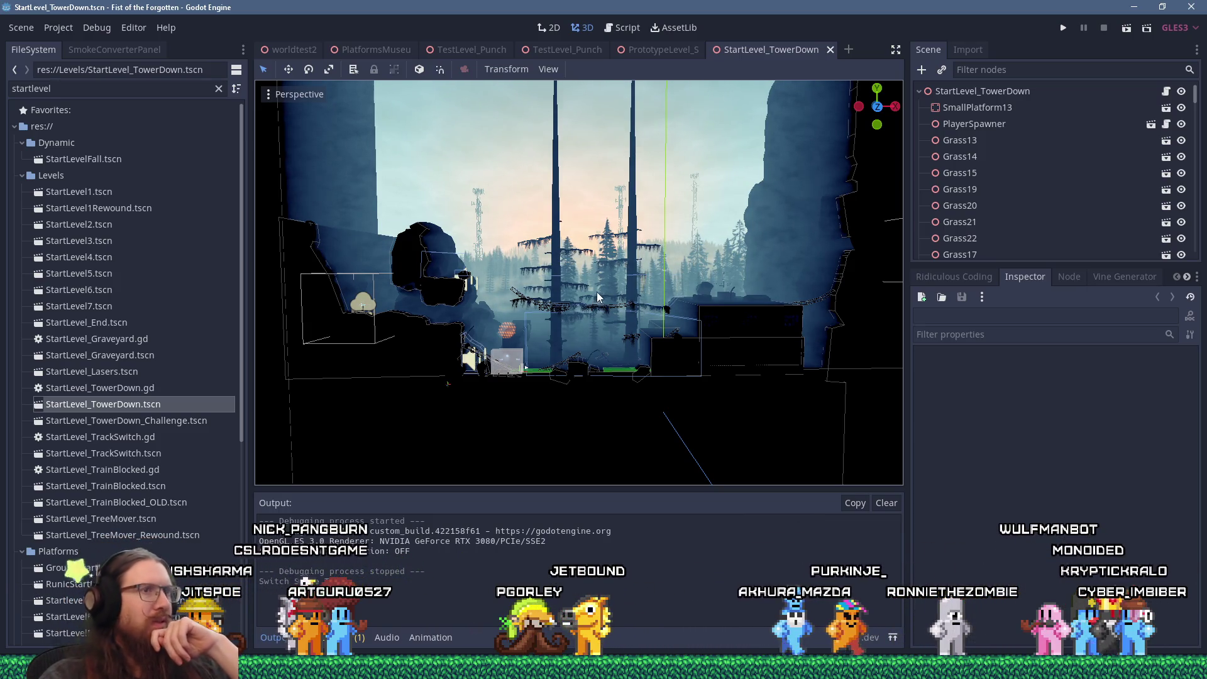
scroll(677, 330, "up", 3)
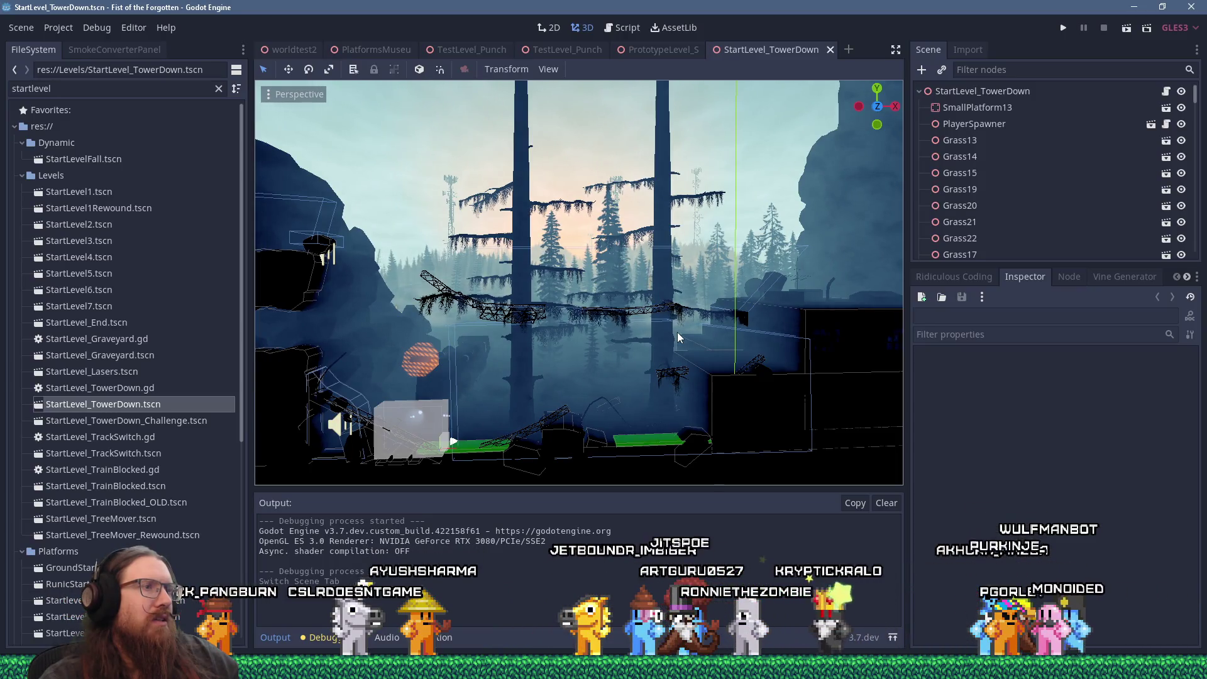
scroll(677, 333, "down", 3)
scroll(677, 337, "up", 5)
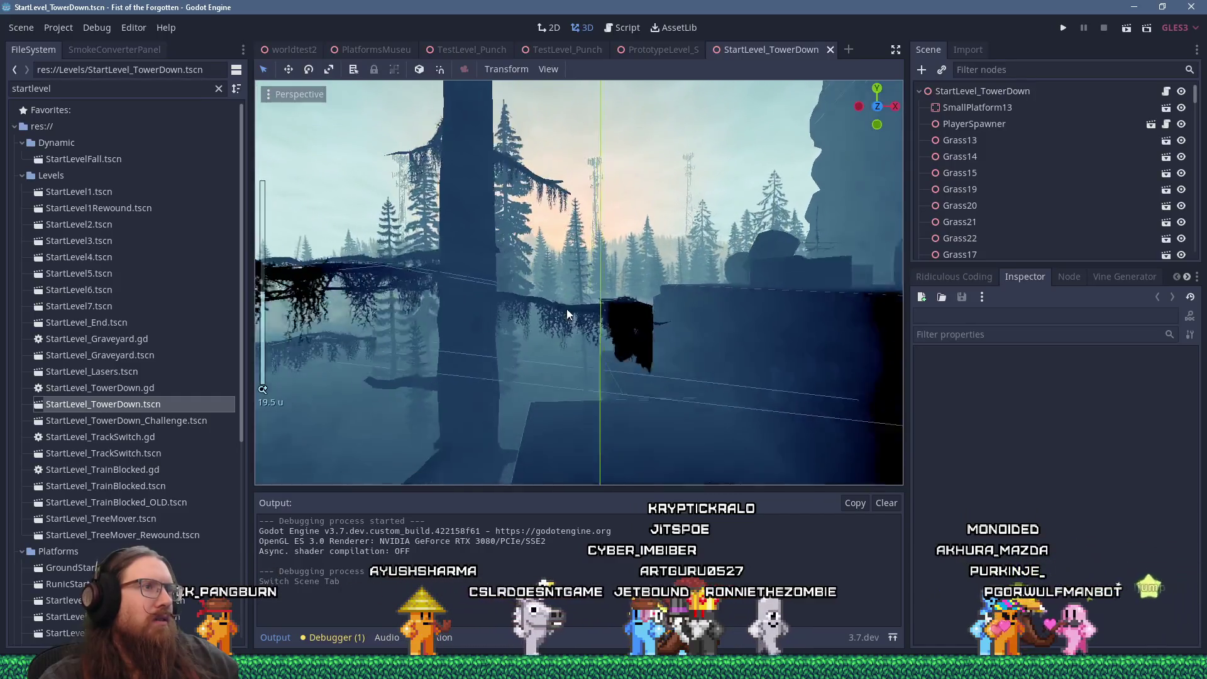
scroll(567, 308, "down", 2)
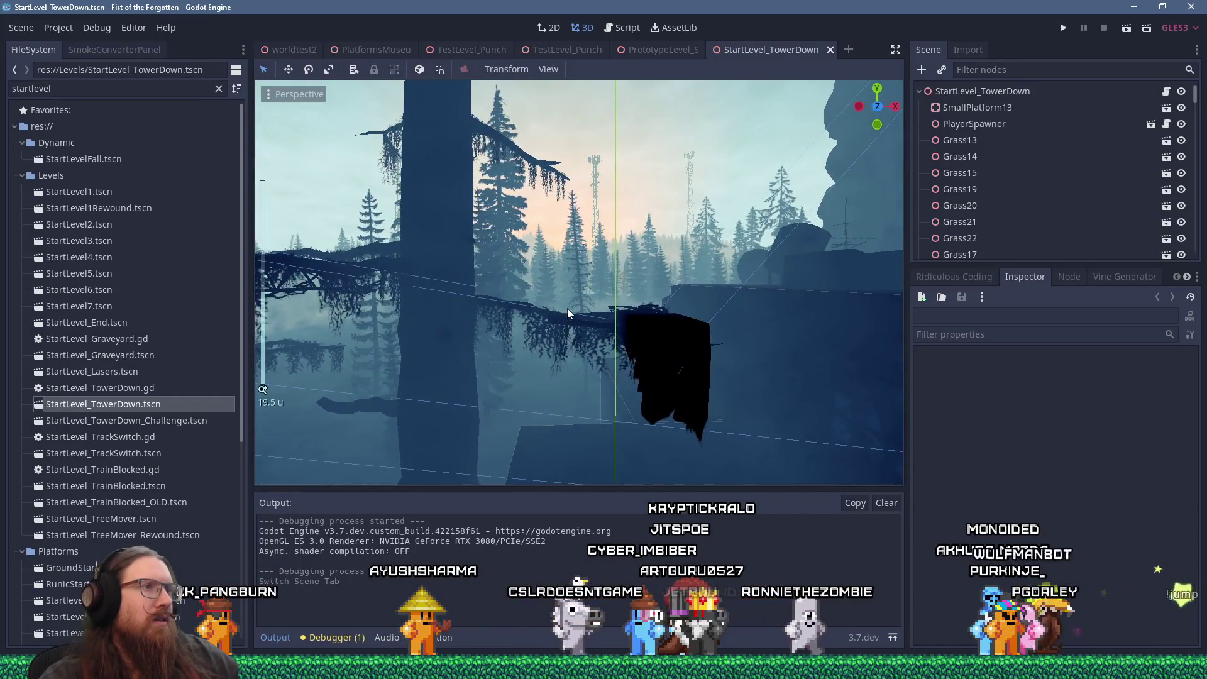
mouse_move(621, 311)
left_mouse_down()
mouse_move(491, 309)
mouse_move(586, 310)
left_mouse_up()
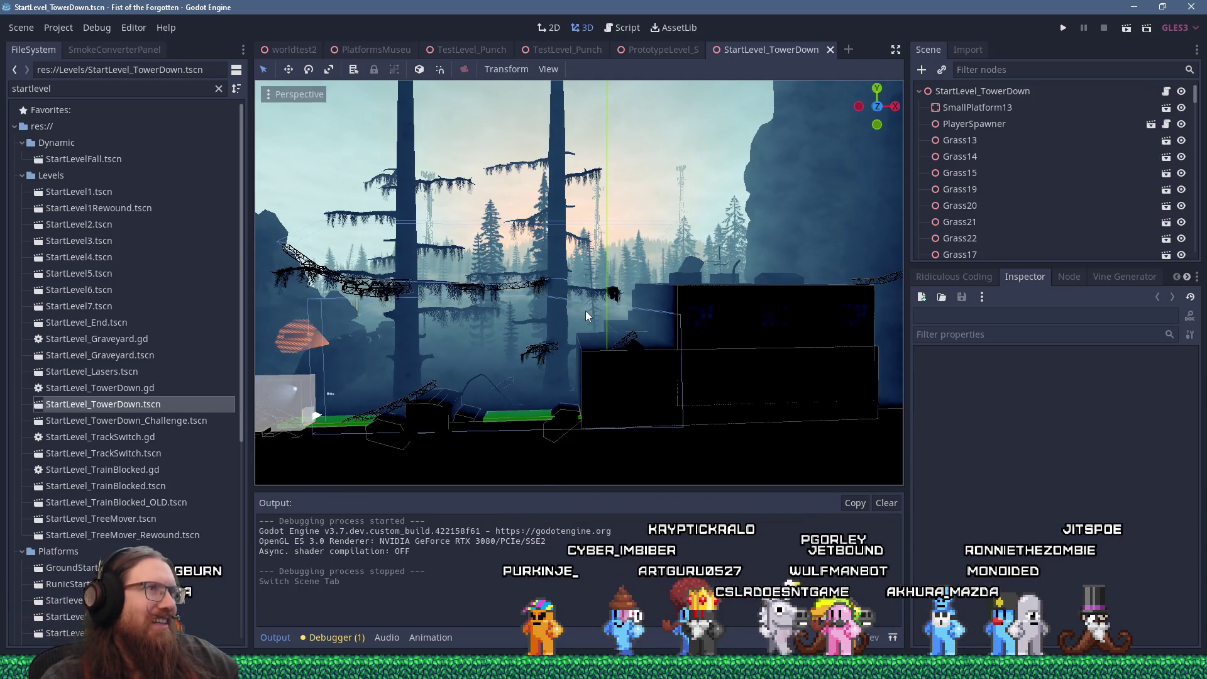
key("alt+Tab")
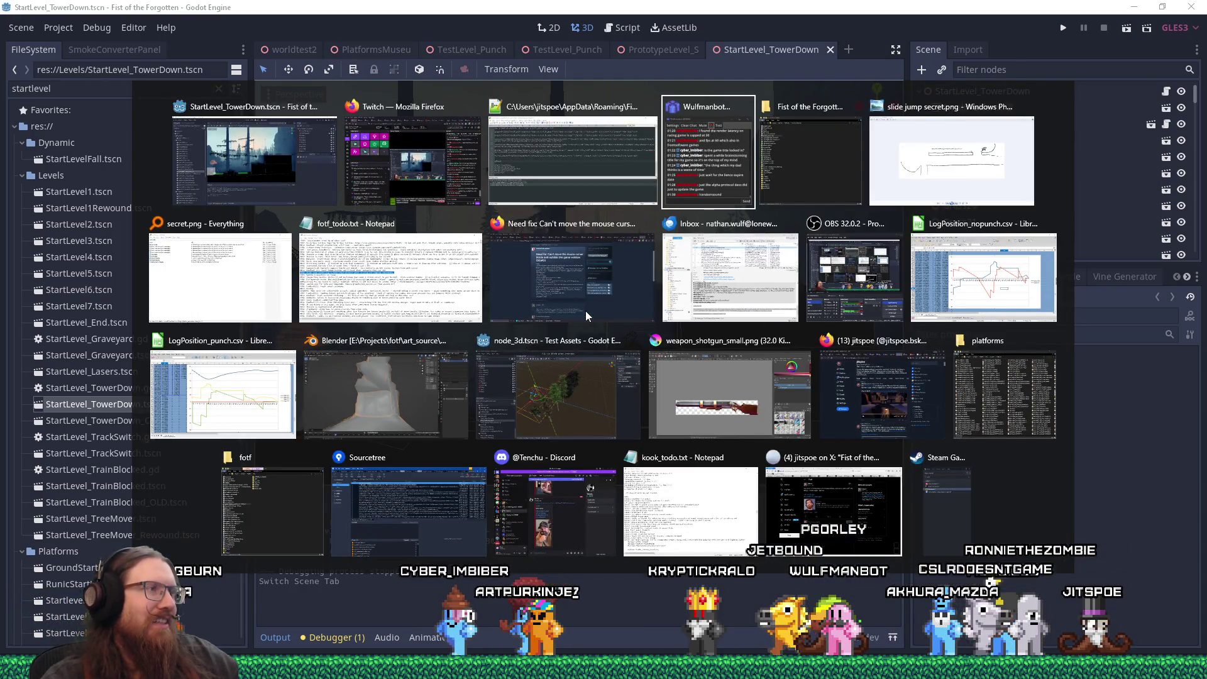
Append 'PrototypeLevel_SlideJumpSecret.tscn -- not sure where to put it in game' to the todo line.
left_click(415, 296)
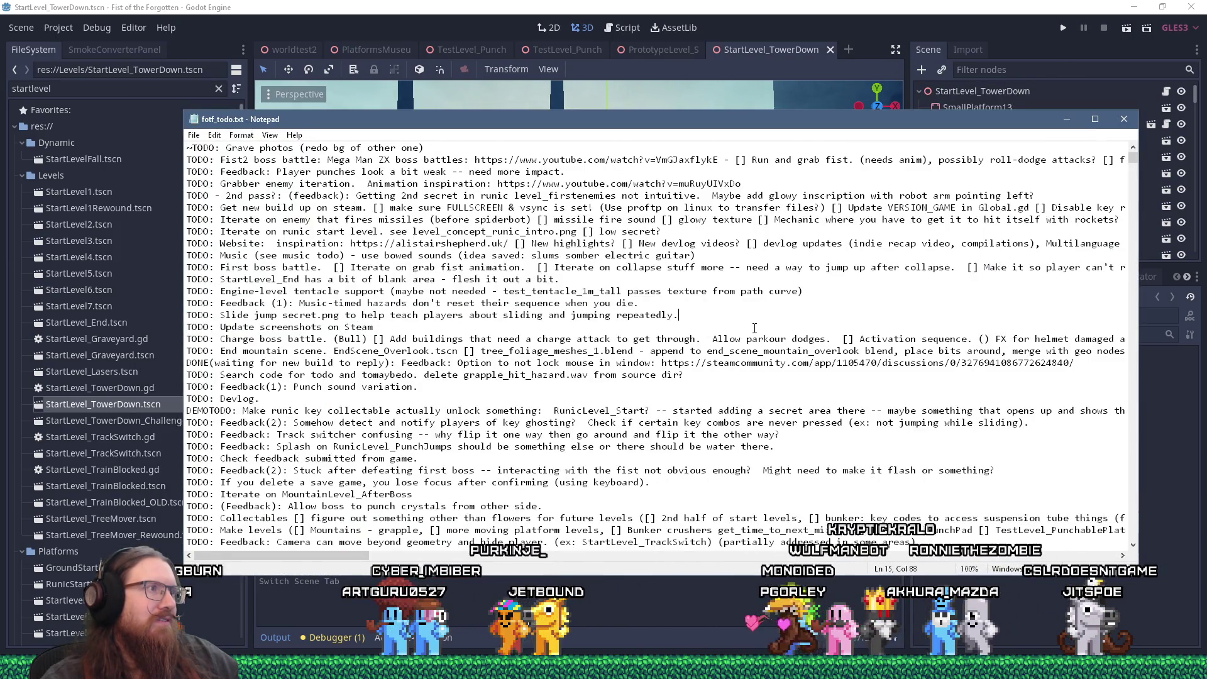
type("  P")
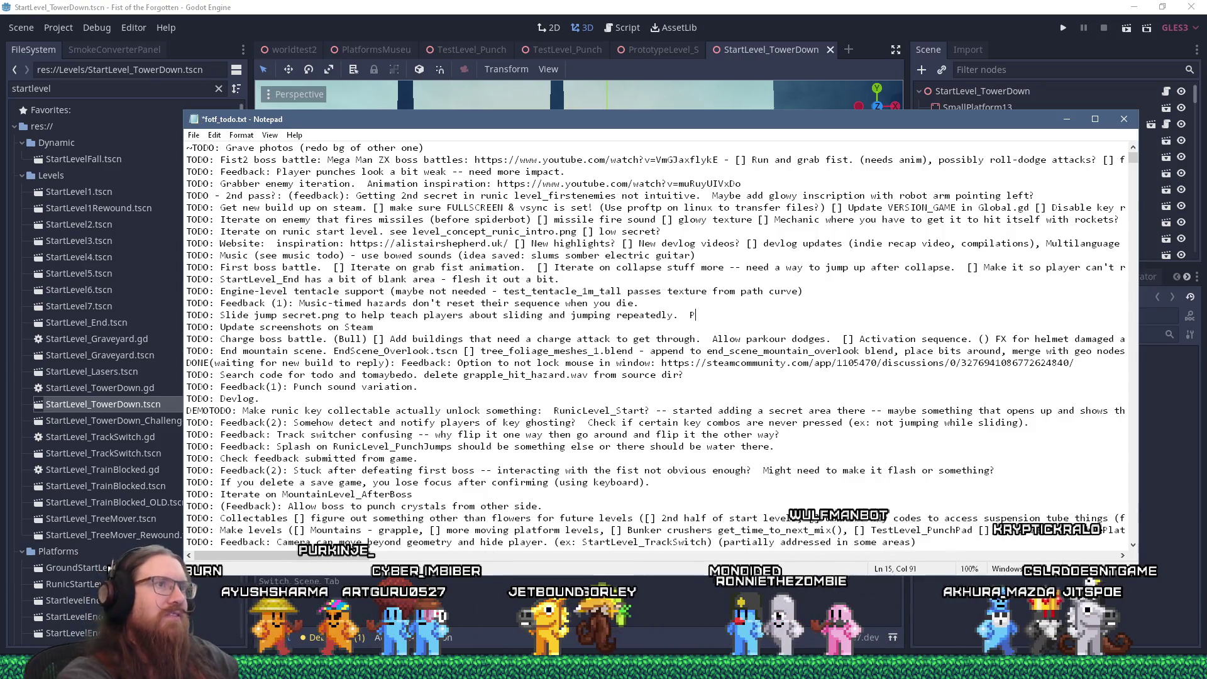
type("rototypeLevel")
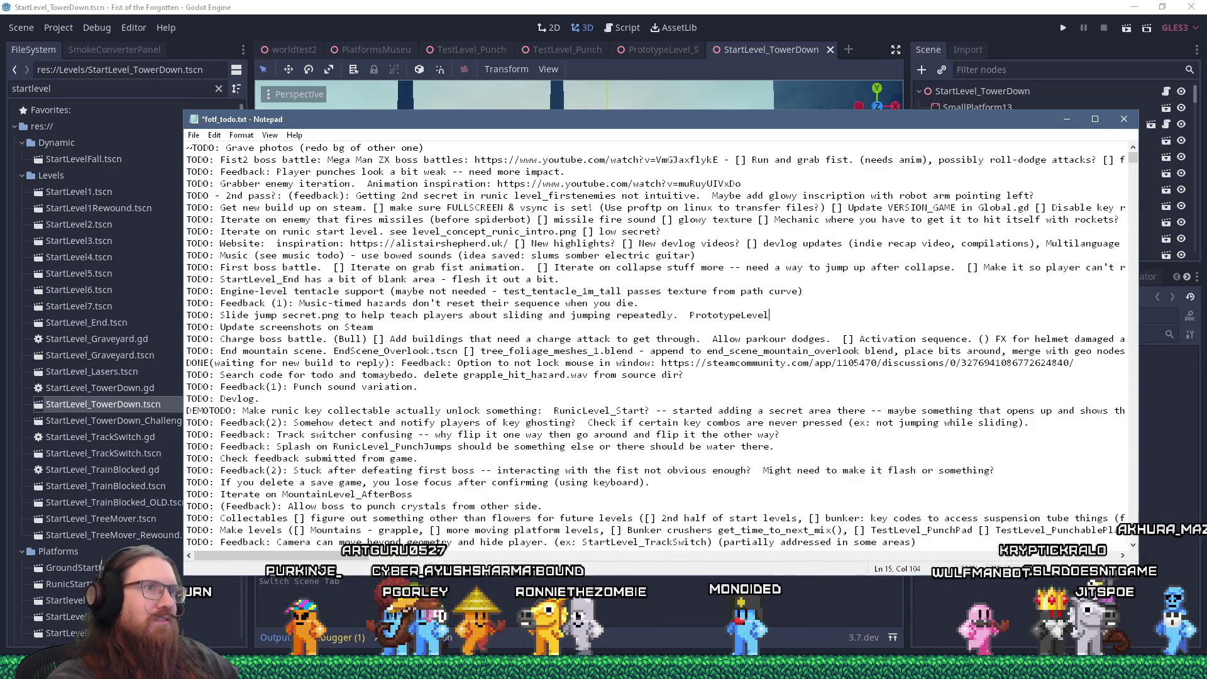
type("_S")
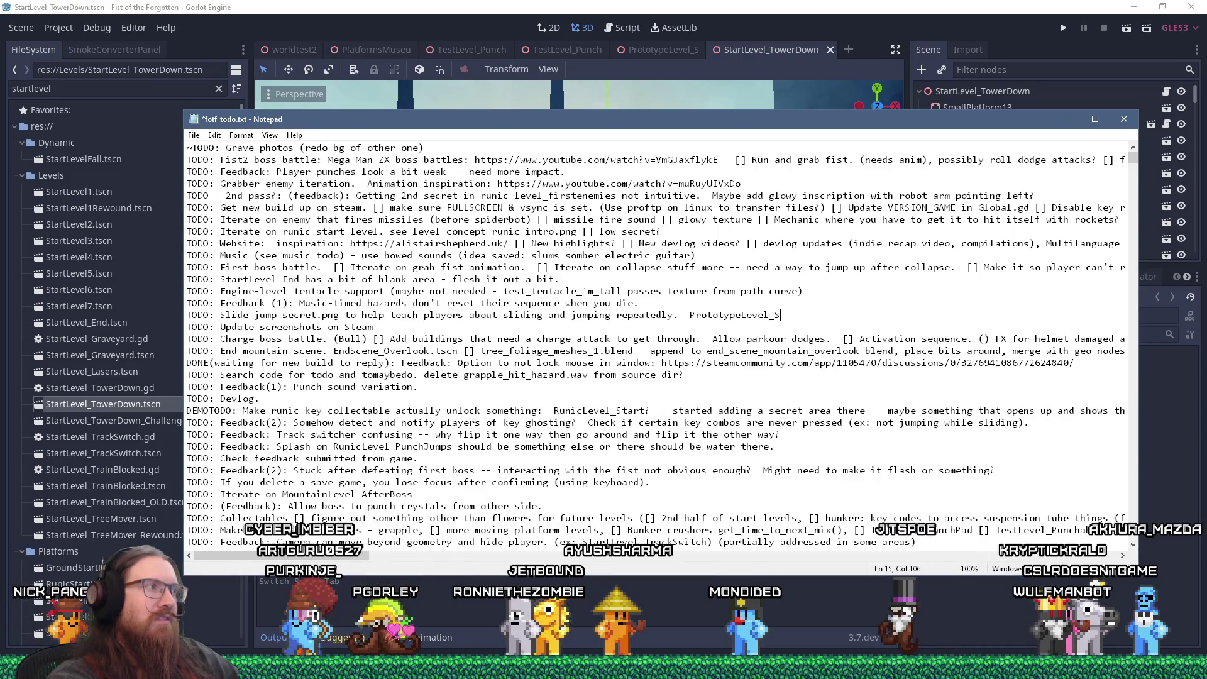
key("alt+Tab")
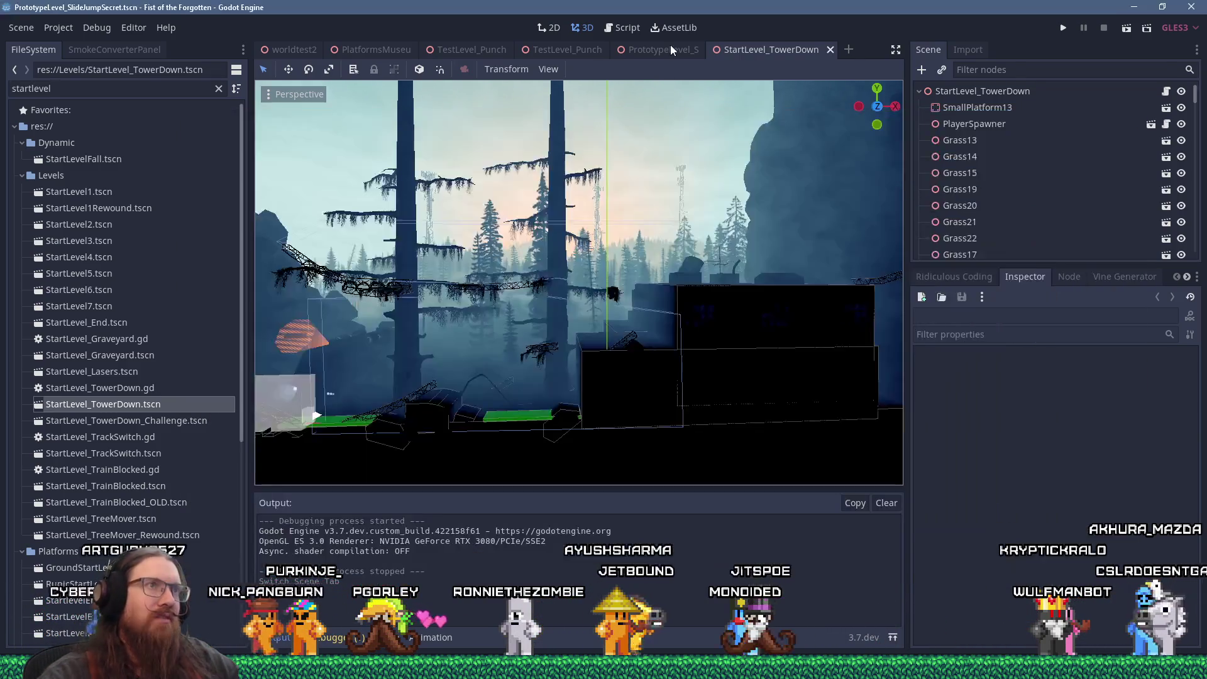
left_click(668, 49)
key("alt+Tab")
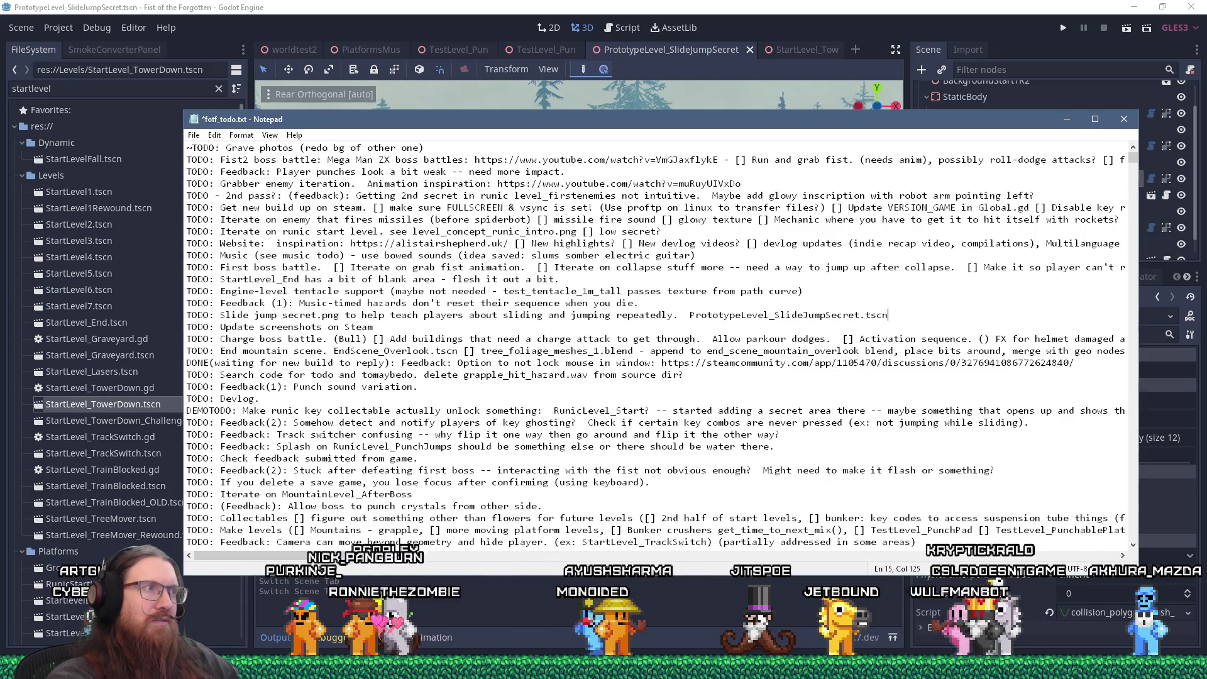
type("-- not sure where to put iti n g")
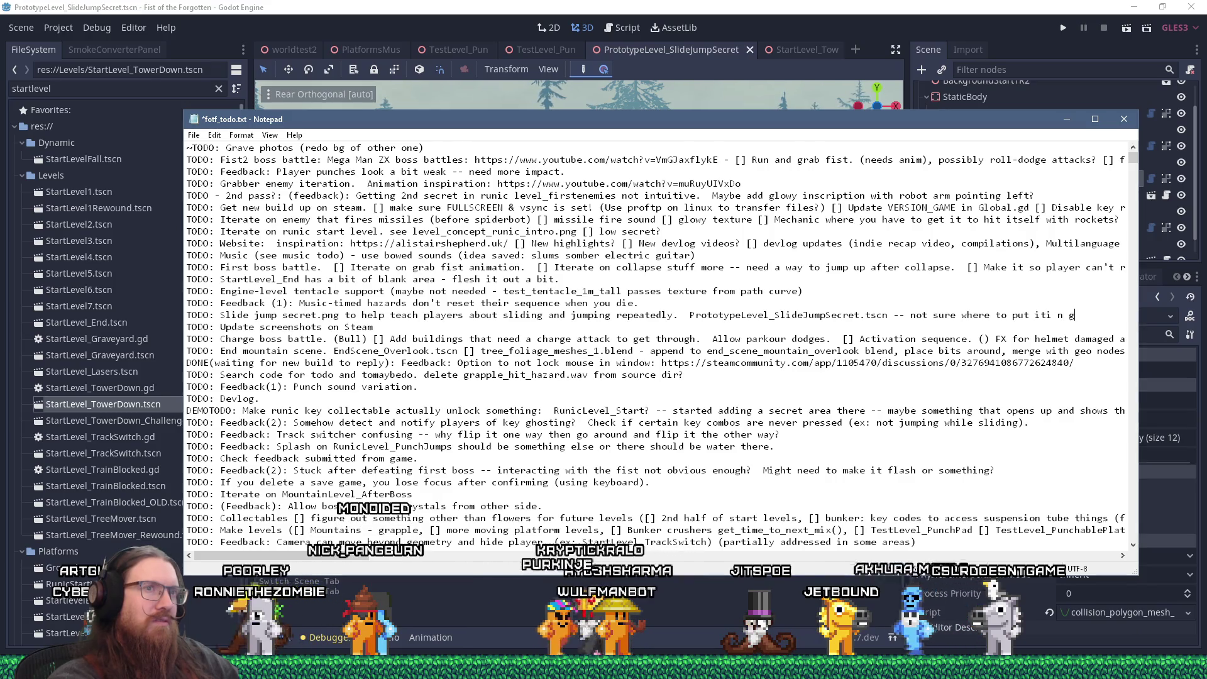
key("BackSpace")
key("BackSpace")
key("BackSpace")
type("in game.")
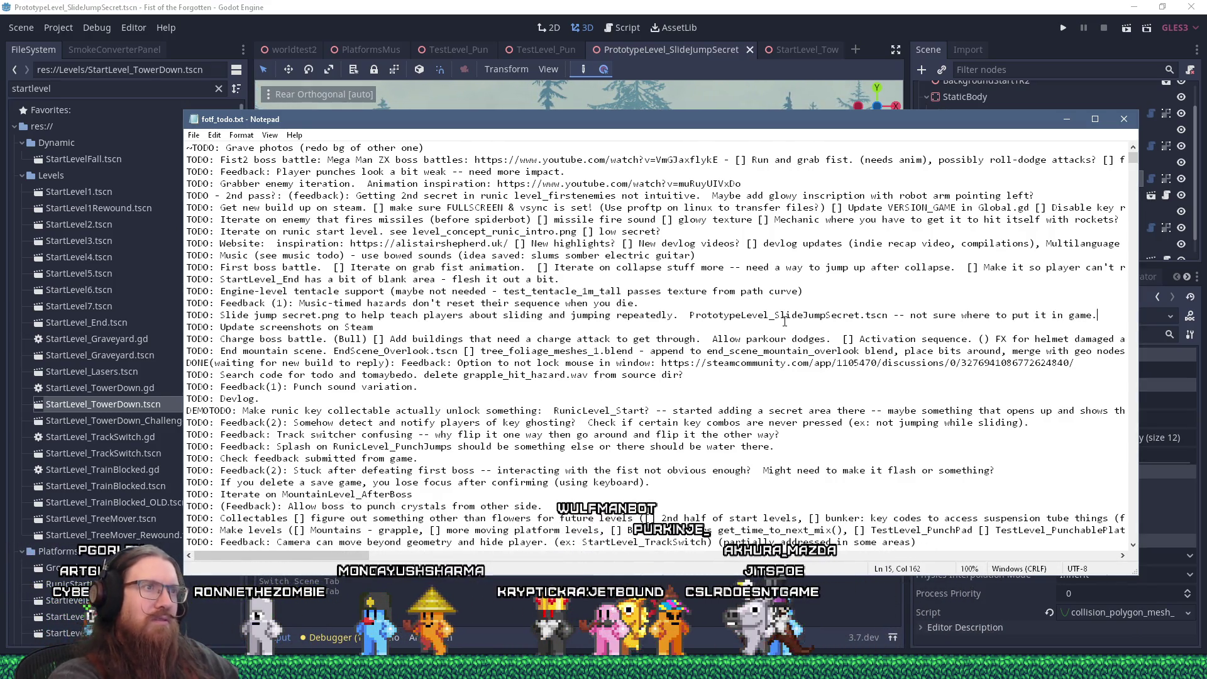
key("alt+Tab")
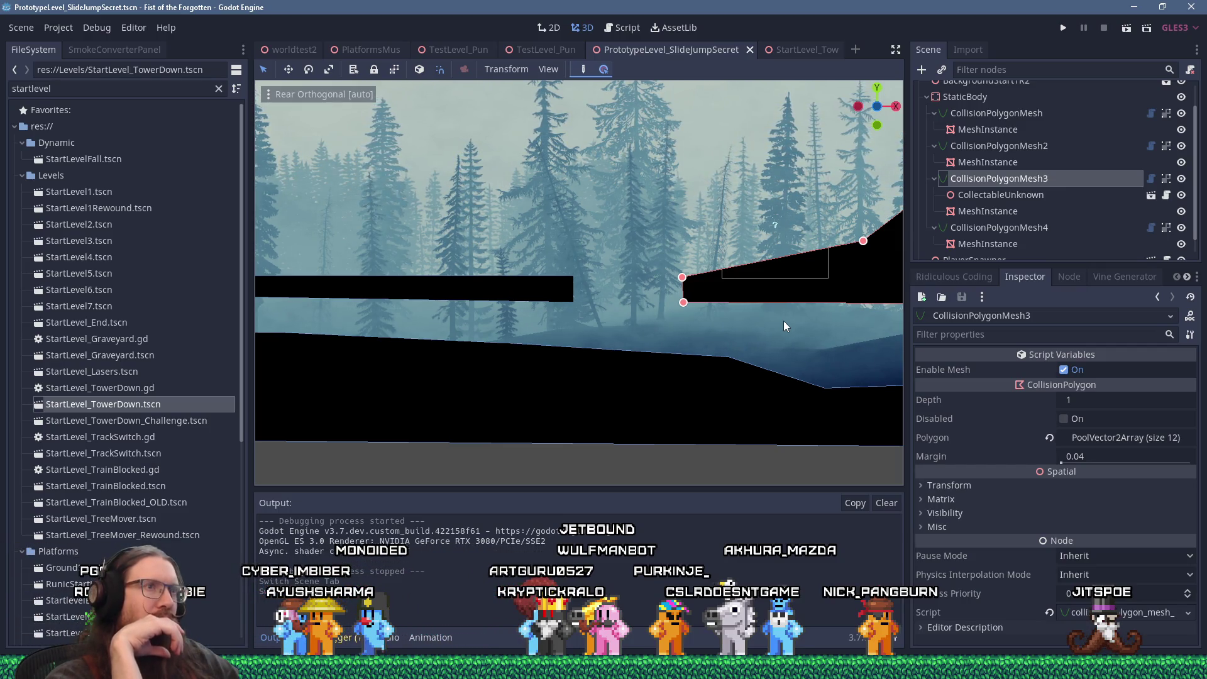
scroll(733, 394, "down", 3)
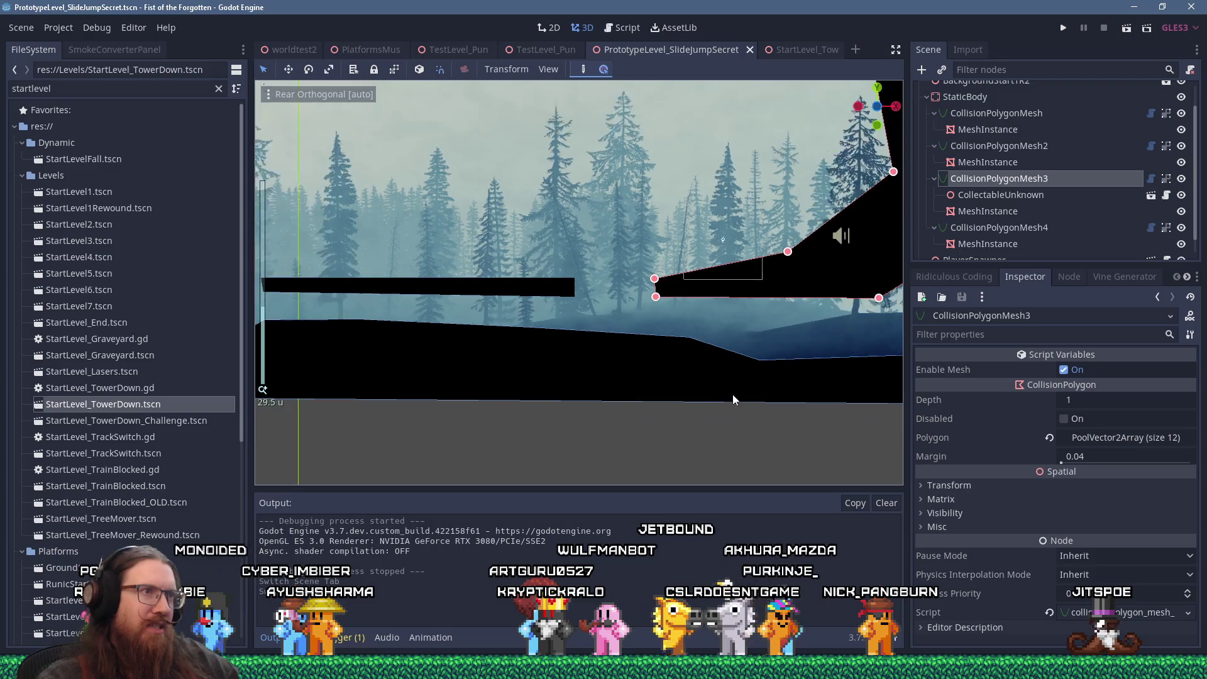
scroll(623, 303, "down", 5)
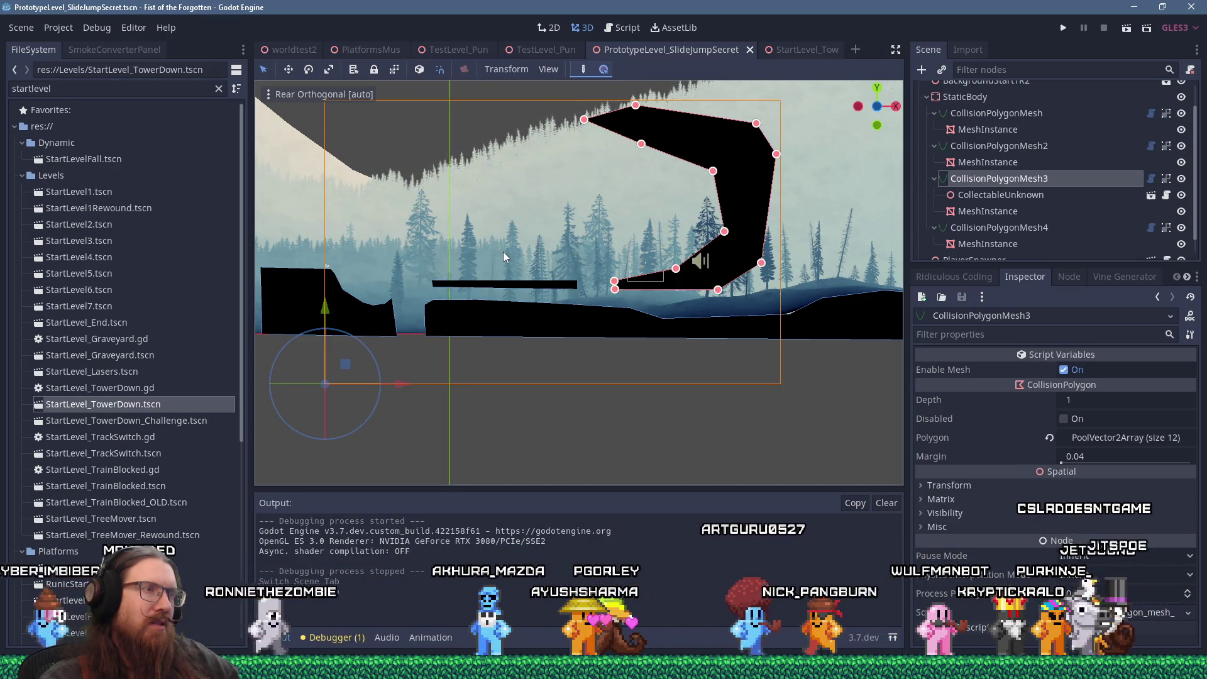
scroll(503, 255, "up", 5)
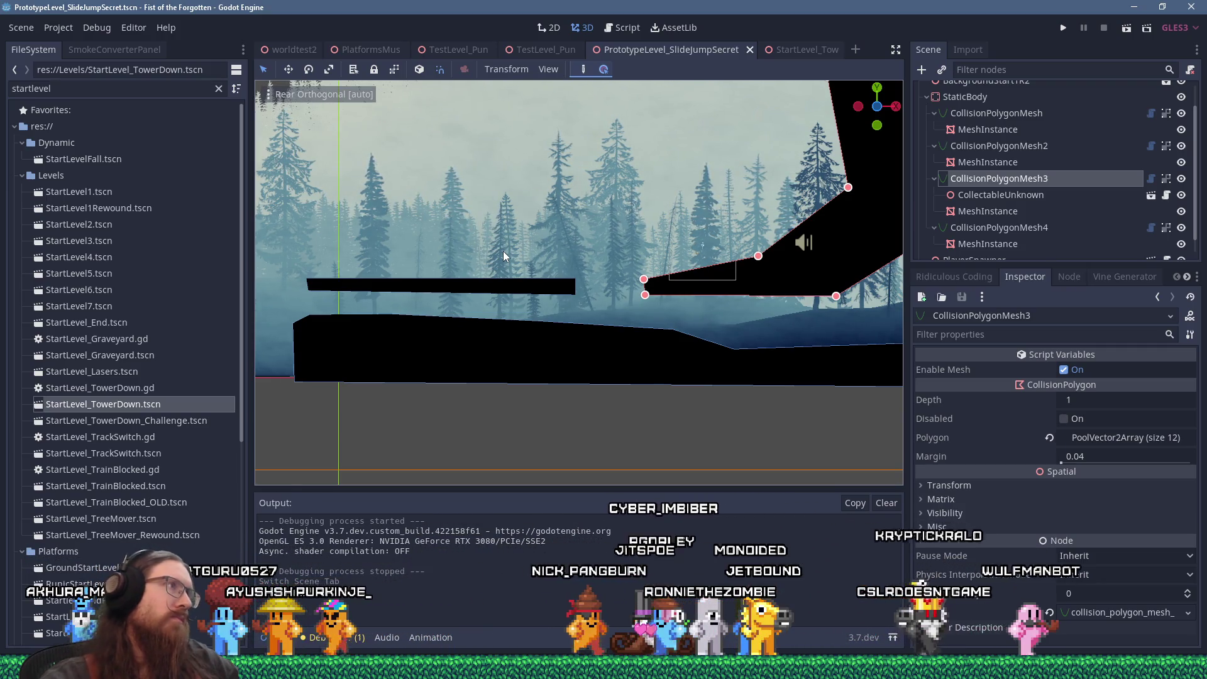
double_click(126, 88)
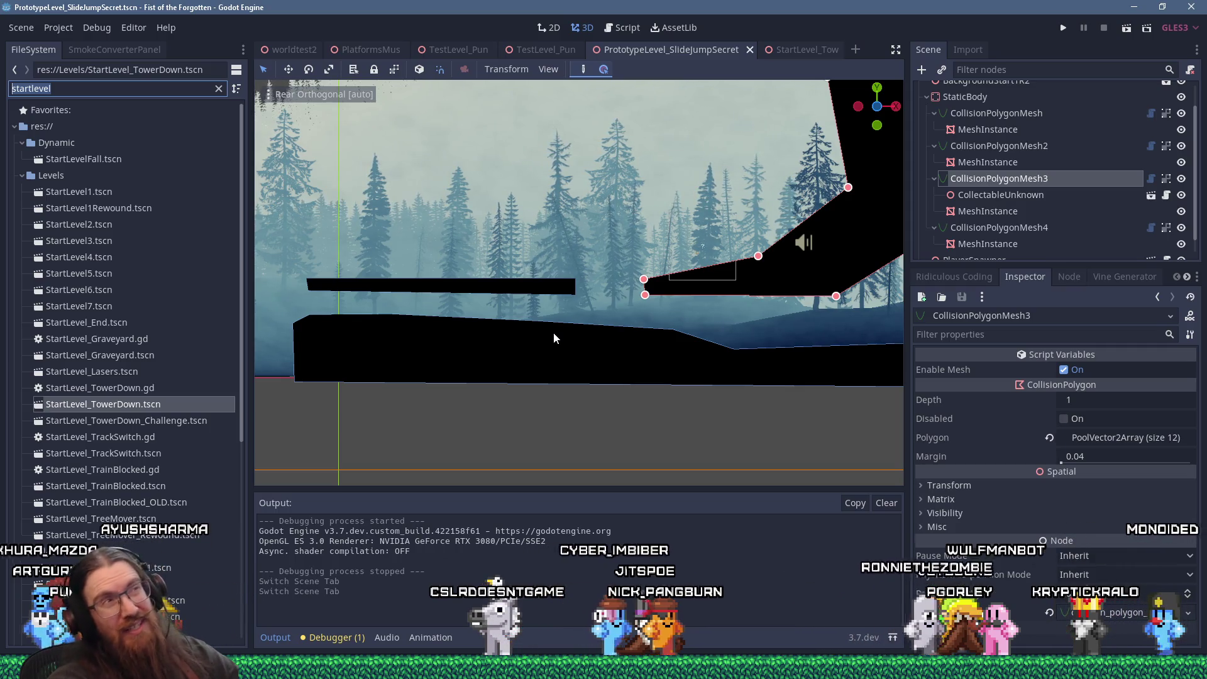
Filter the FileSystem by 'runiclevel', then switch to the fotf_todo.txt list.
type("runiclevel_st")
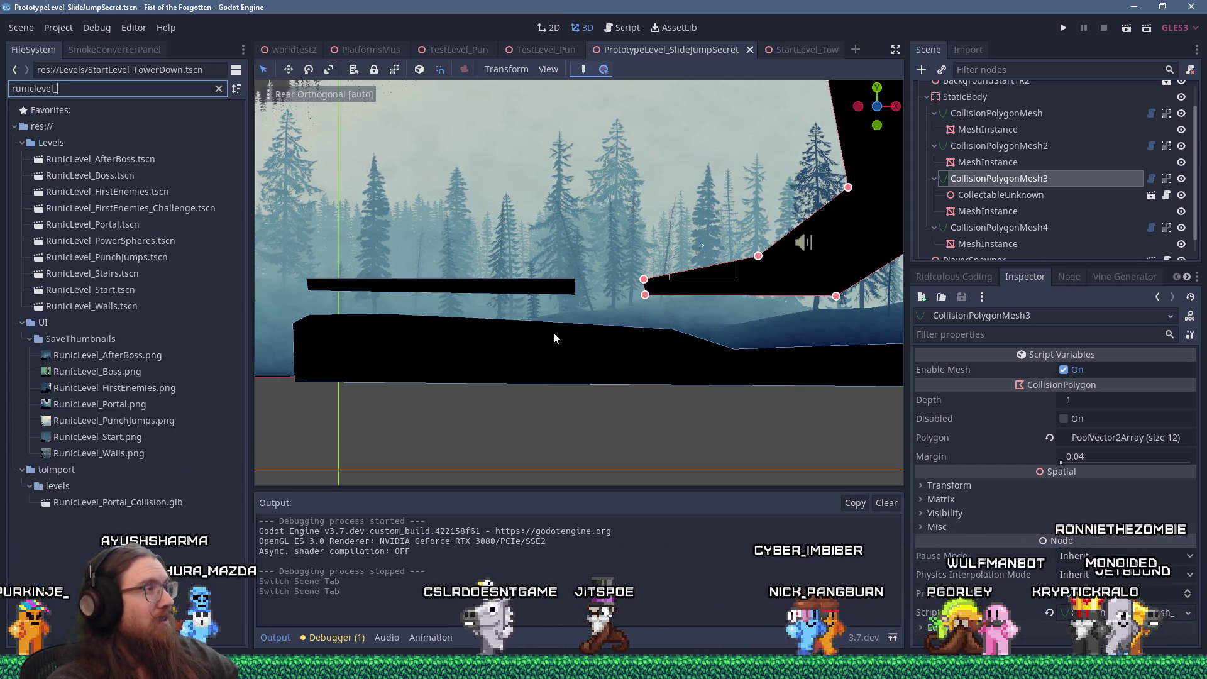
key("BackSpace")
key("BackSpace")
key("BackSpace")
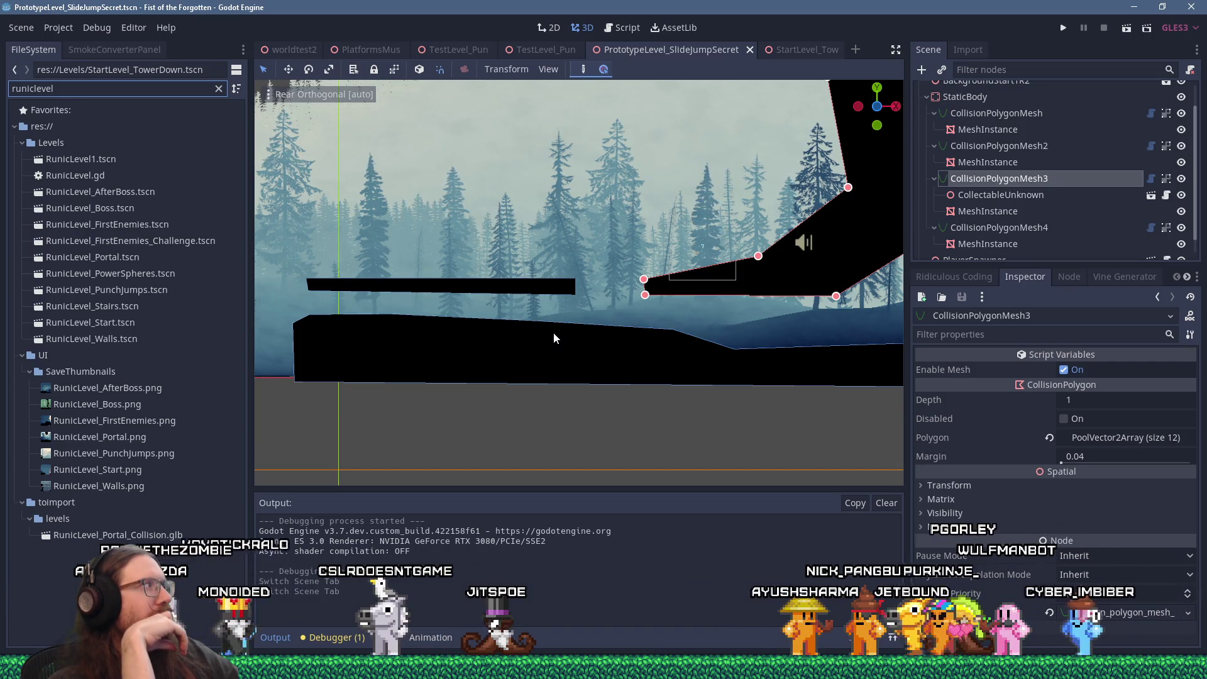
key("alt+Tab")
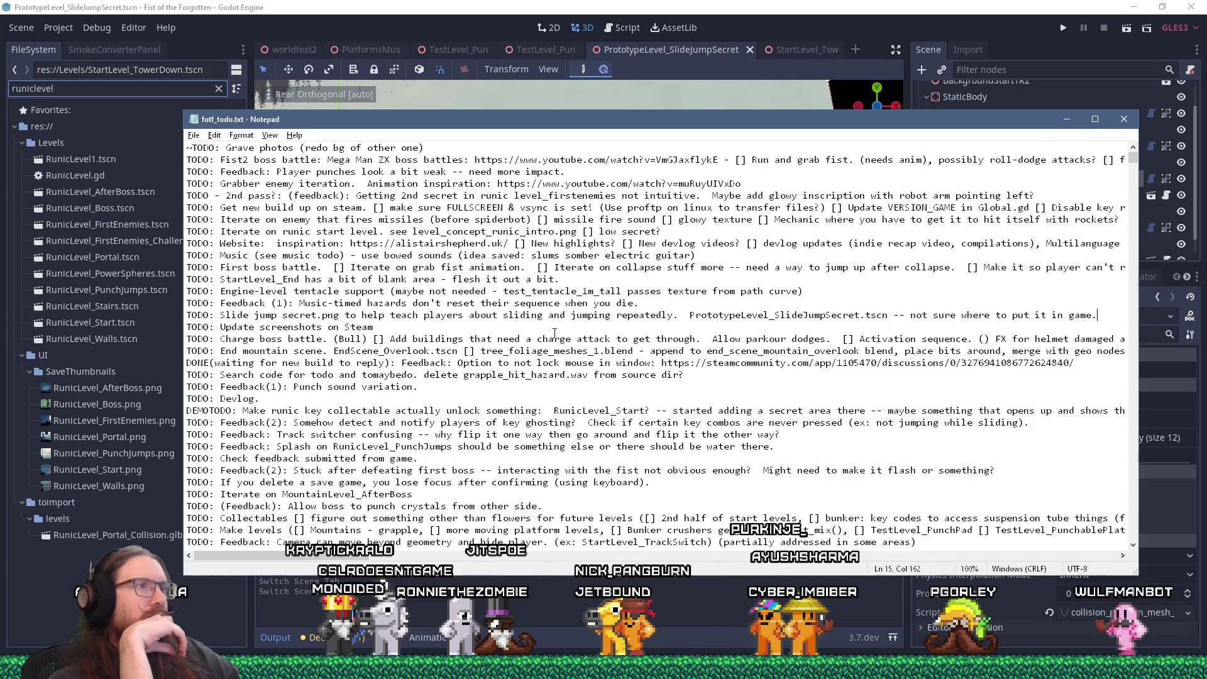
Switch from the Notepad todo list back to the Godot editor.
key("alt+Tab")
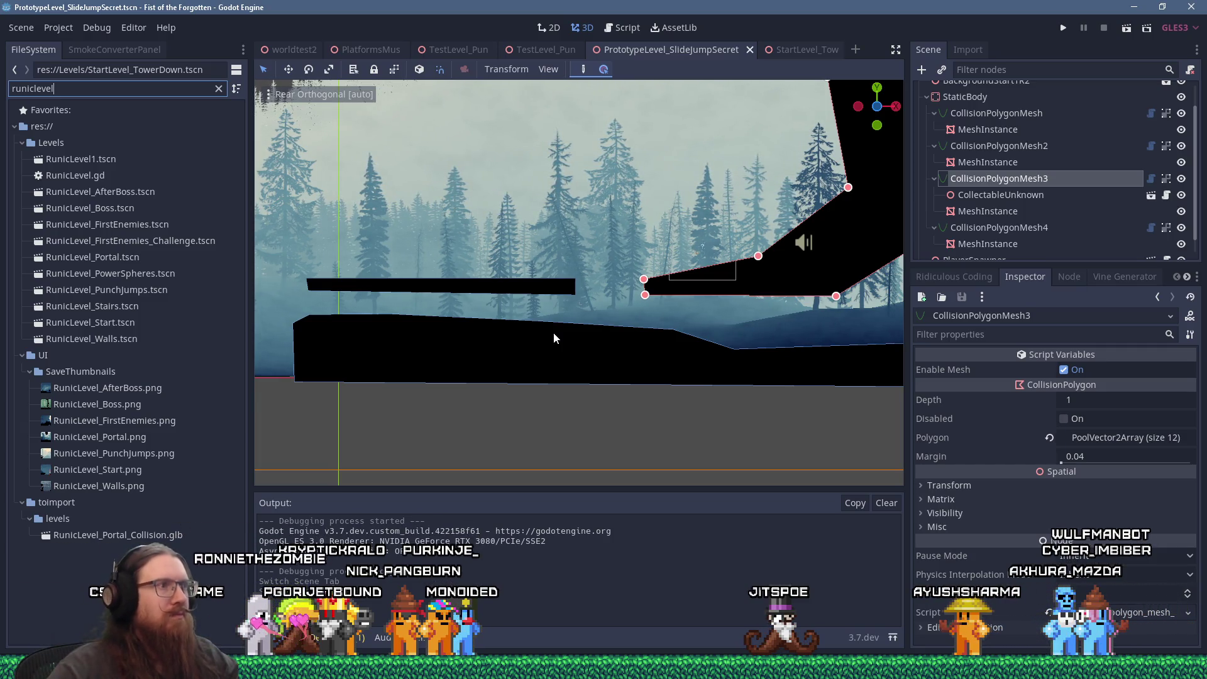
Zoom out over the slide-jump level, then switch to fotf_todo.txt in Notepad.
scroll(553, 333, "down", 4)
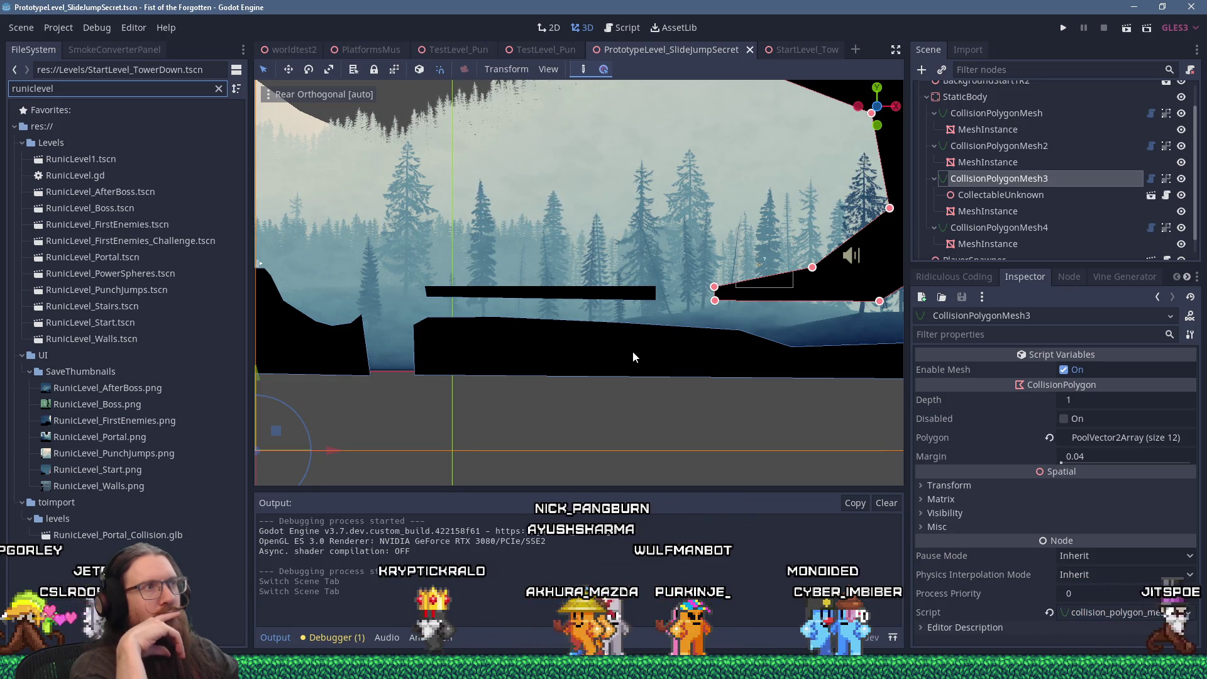
key("alt+Tab")
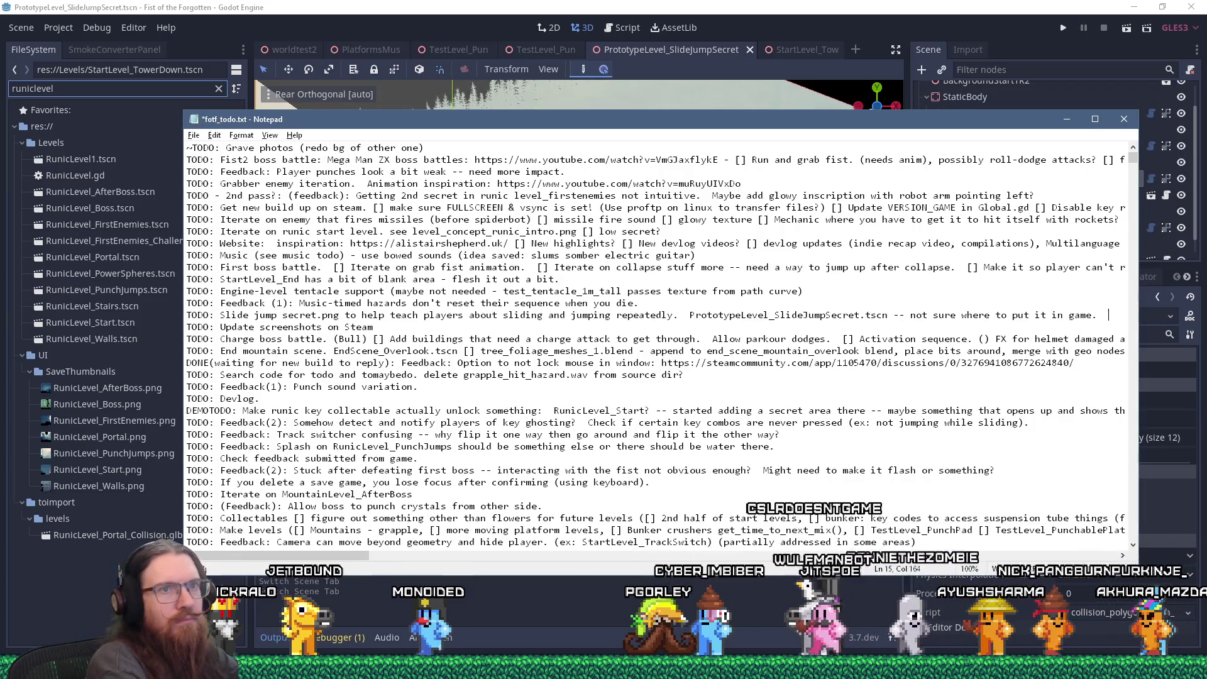
Add 'Maybe before RunicLevel_FirstEnemies?' to the slide-jump todo line.
type("Maybe before Runic")
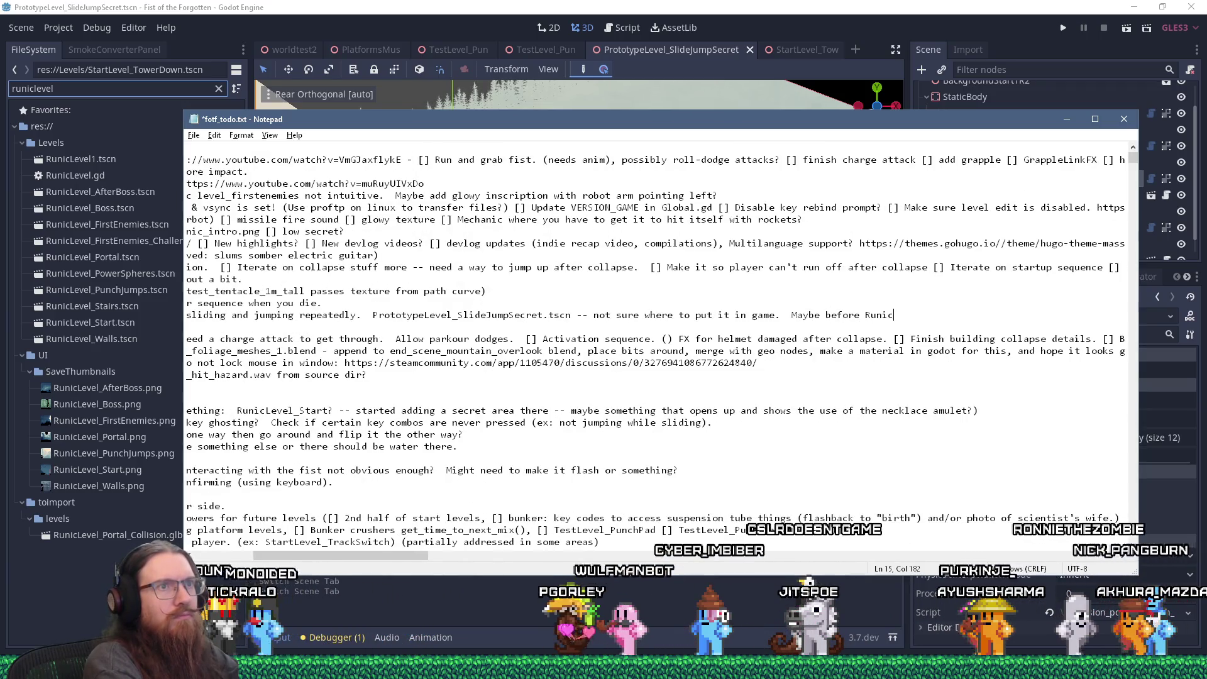
type("Level_FirstEnemies?")
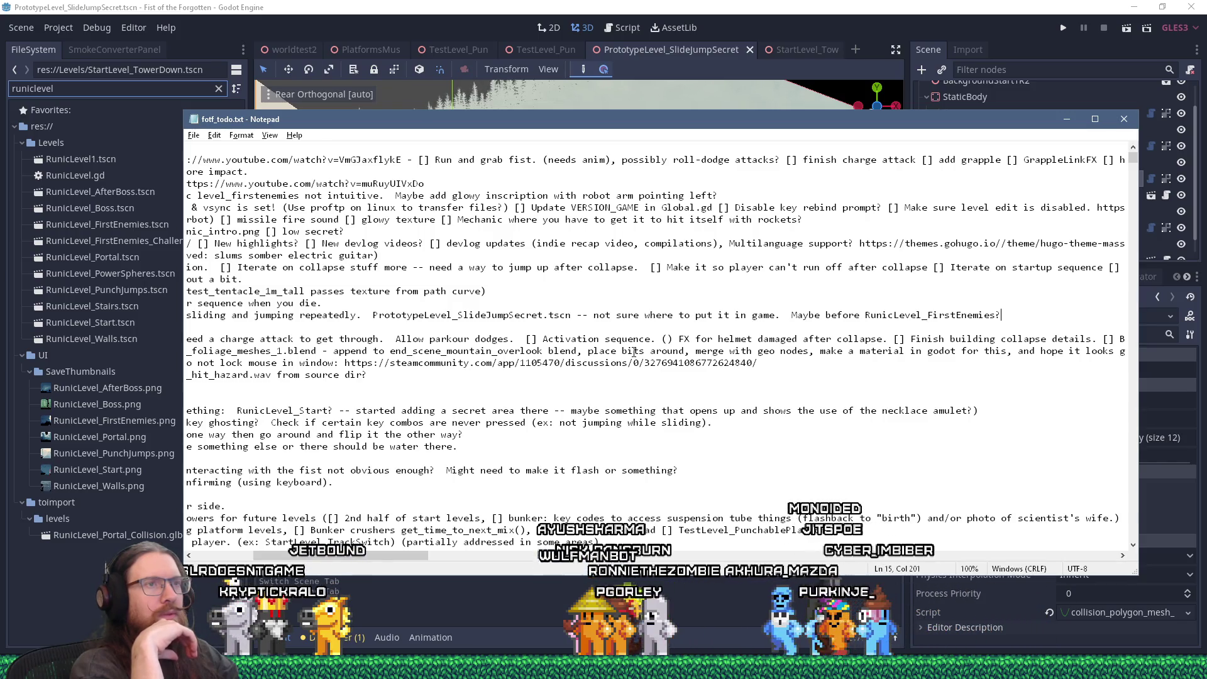
key("Home")
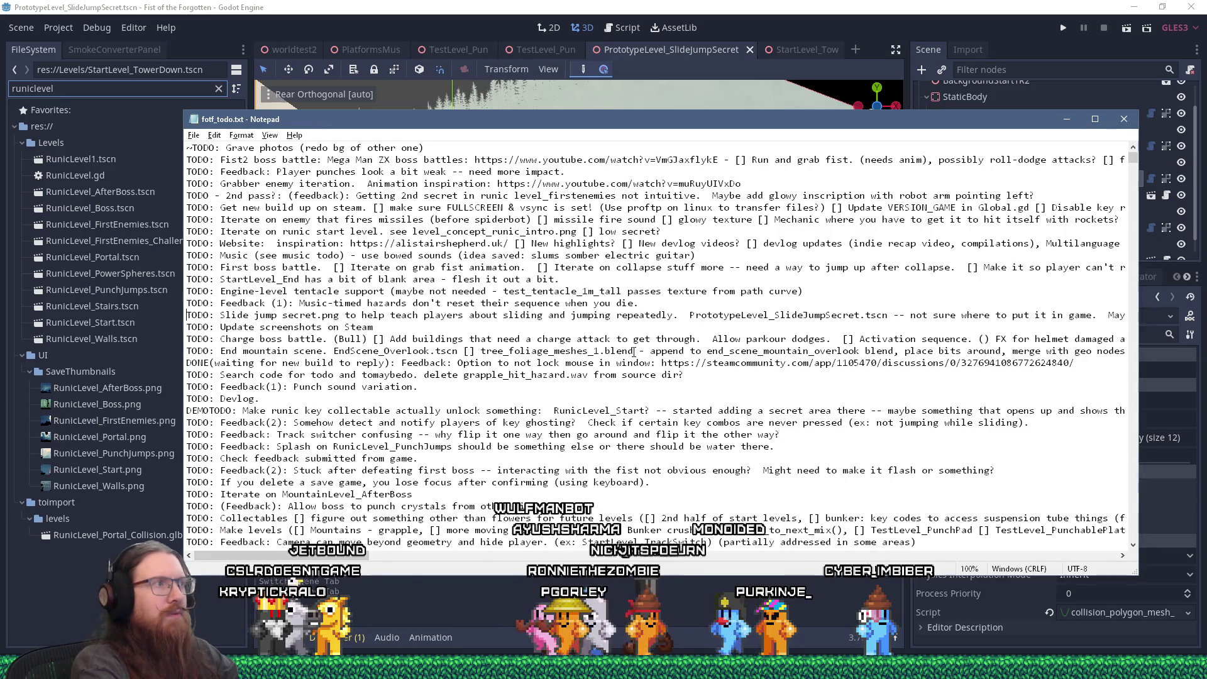
Delete the Slide jump secret TODO line and review the entries below it.
key("shift+Down")
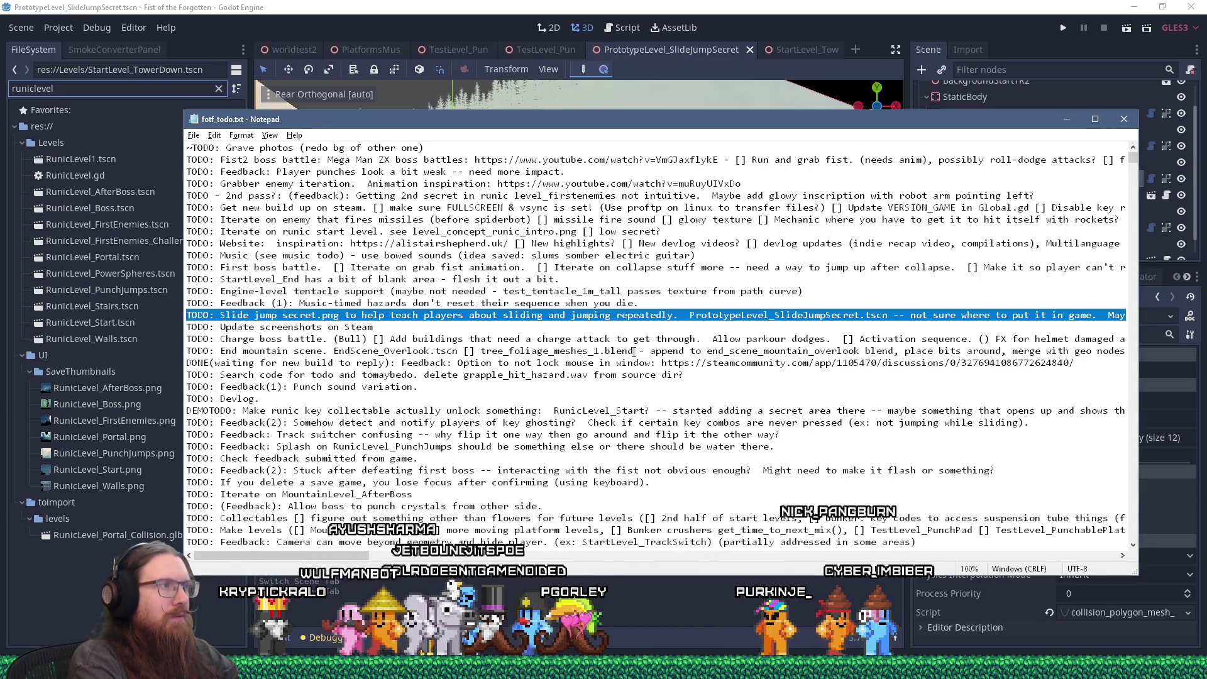
key("Delete")
key("Down")
key("Down")
key("Down")
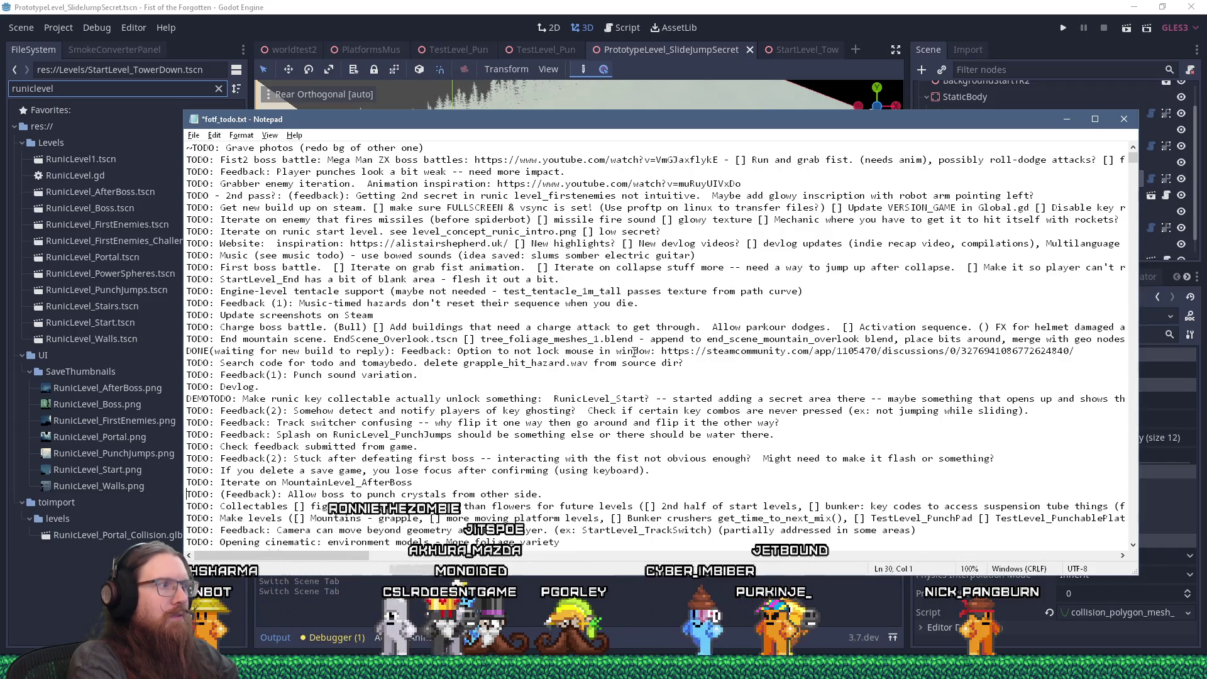
key("Down")
key("Down")
key("Down")
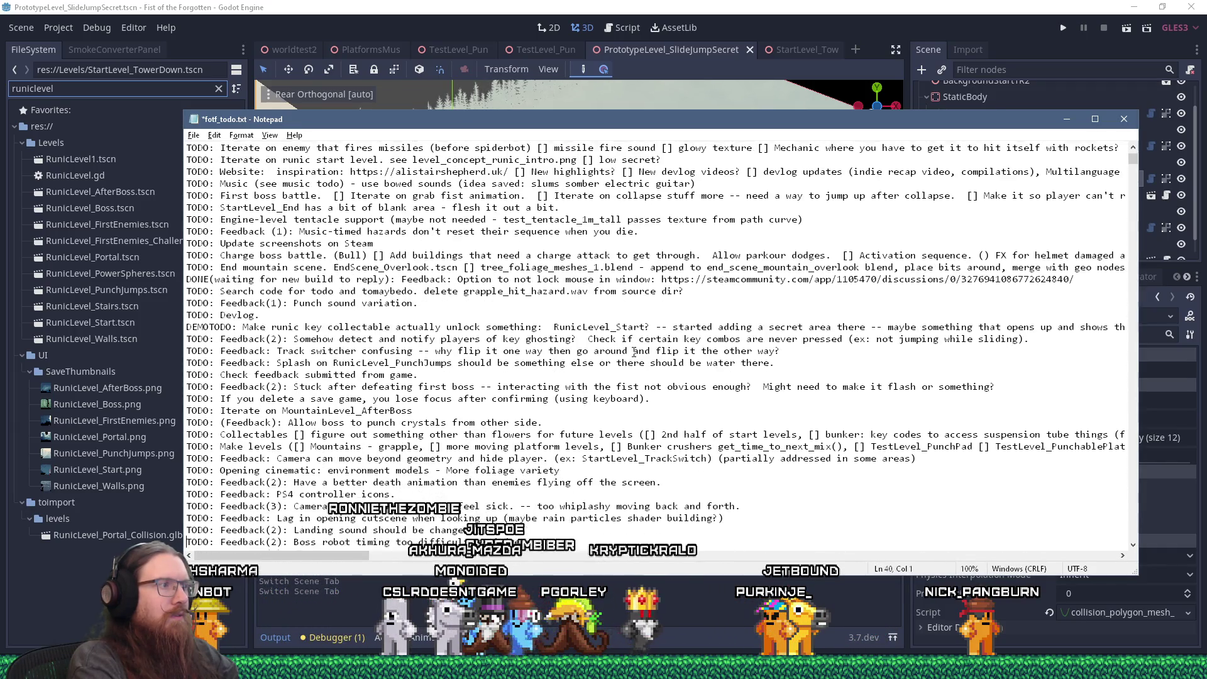
key("Down")
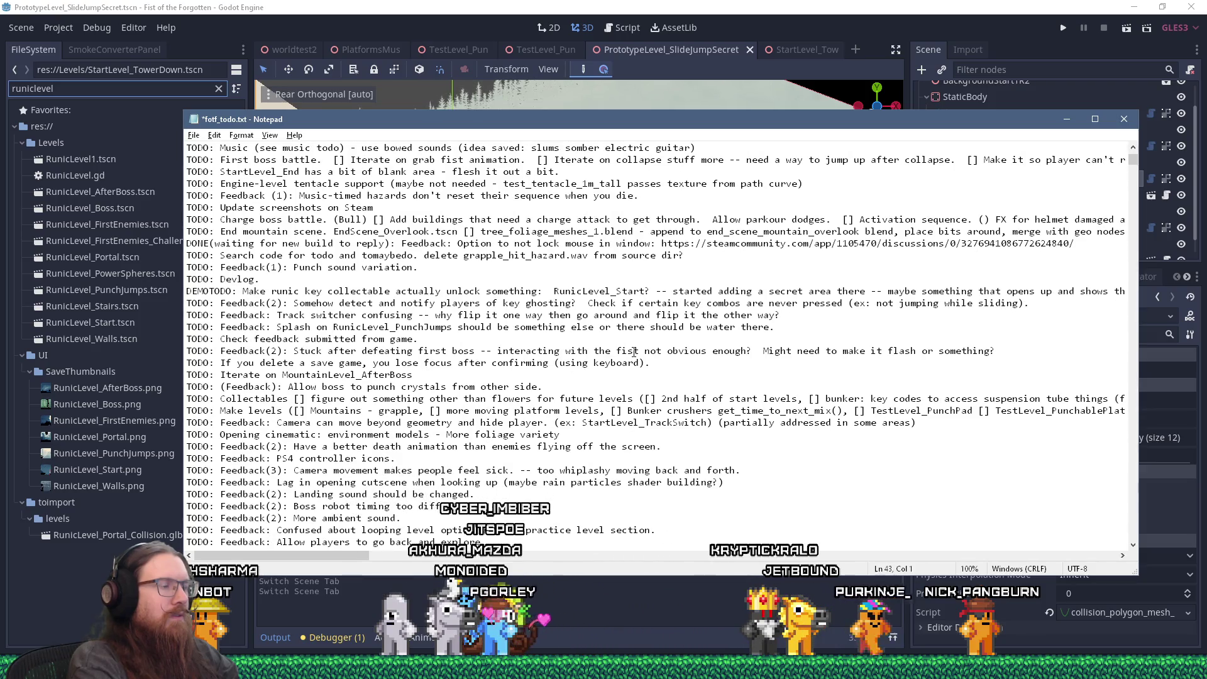
key("Down")
key("Down")
key("Down")
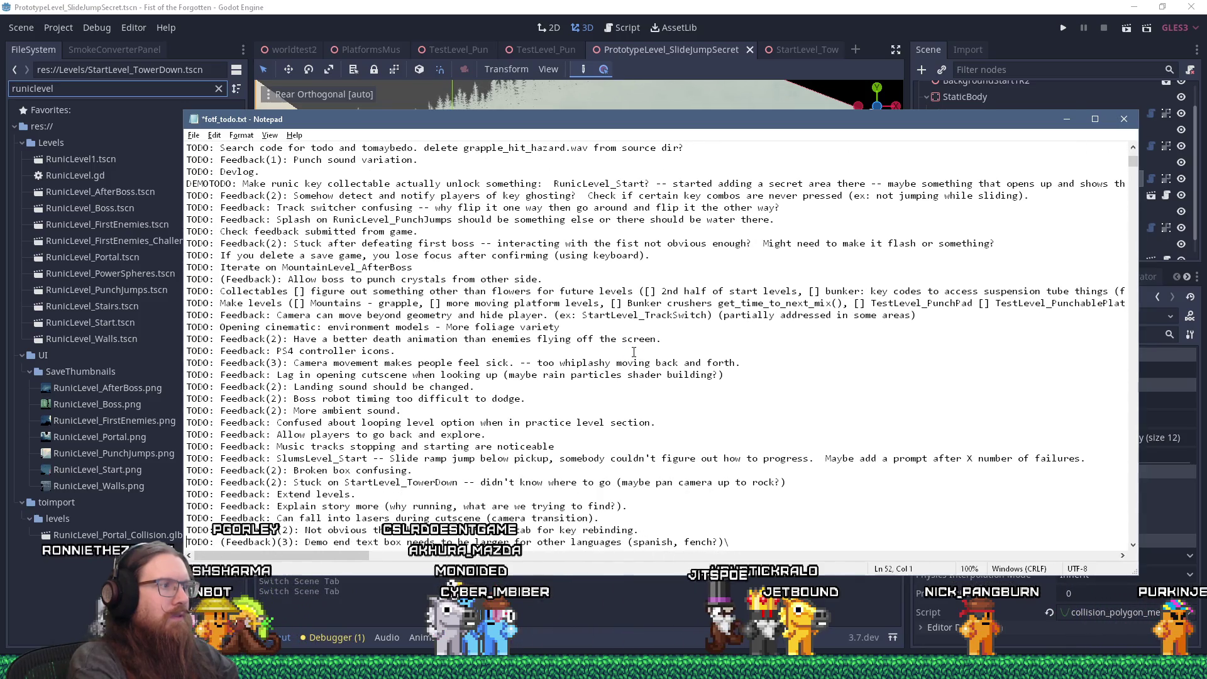
key("Down")
Save fotf_todo.txt and drag Notepad off-screen to reveal the Godot editor.
key("ctrl+Home")
key("ctrl+s")
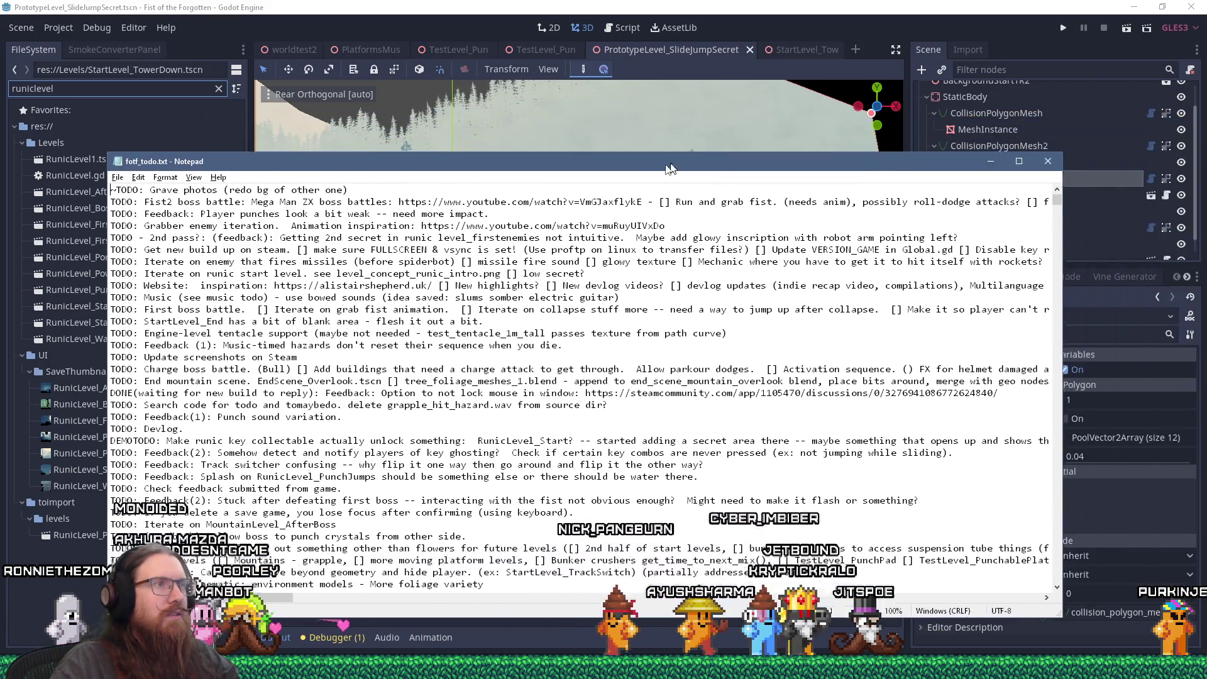
mouse_move(745, 127)
left_mouse_down()
mouse_move(744, 524)
mouse_move(762, 5)
left_mouse_up()
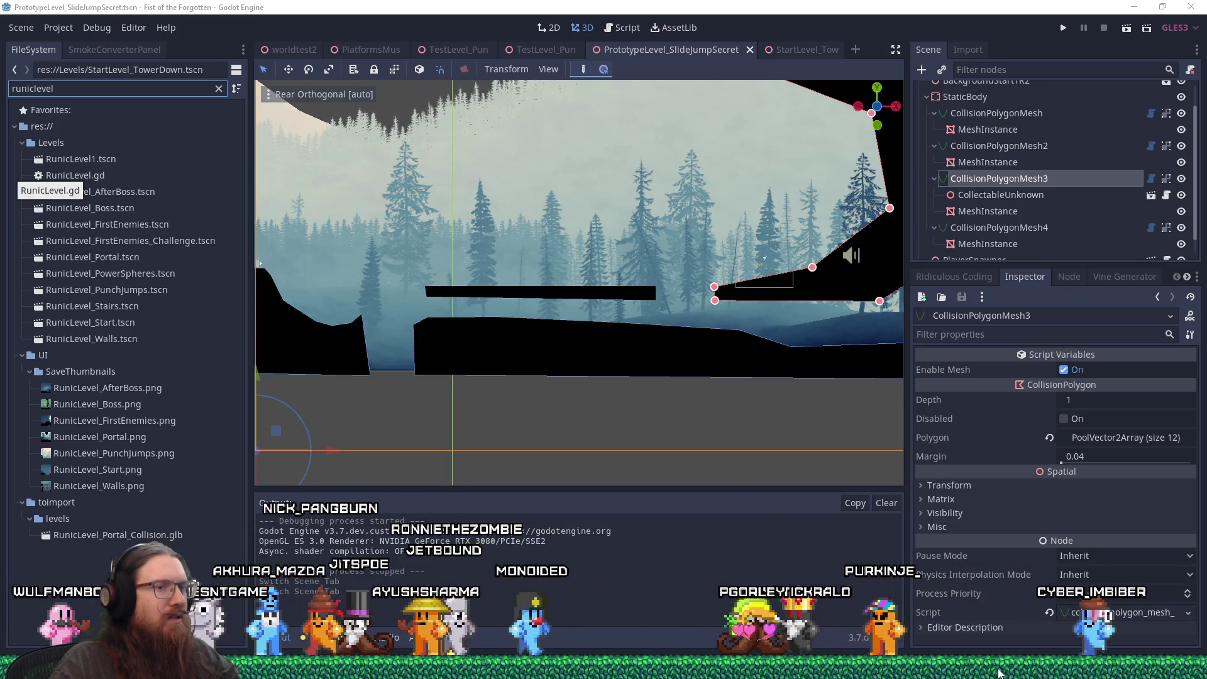
Bring the Blender window with the runic_start_rock1 rock model forward and close it, leaving Godot.
mouse_move(976, 672)
left_click(961, 564)
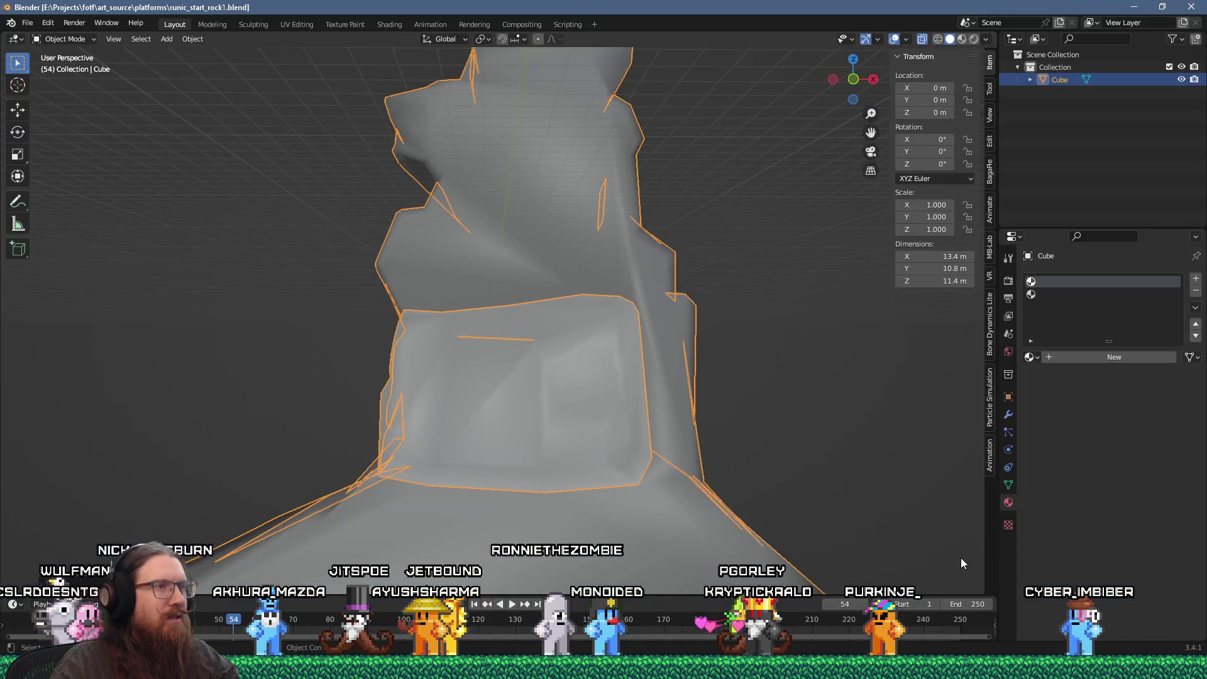
left_click(1194, 6)
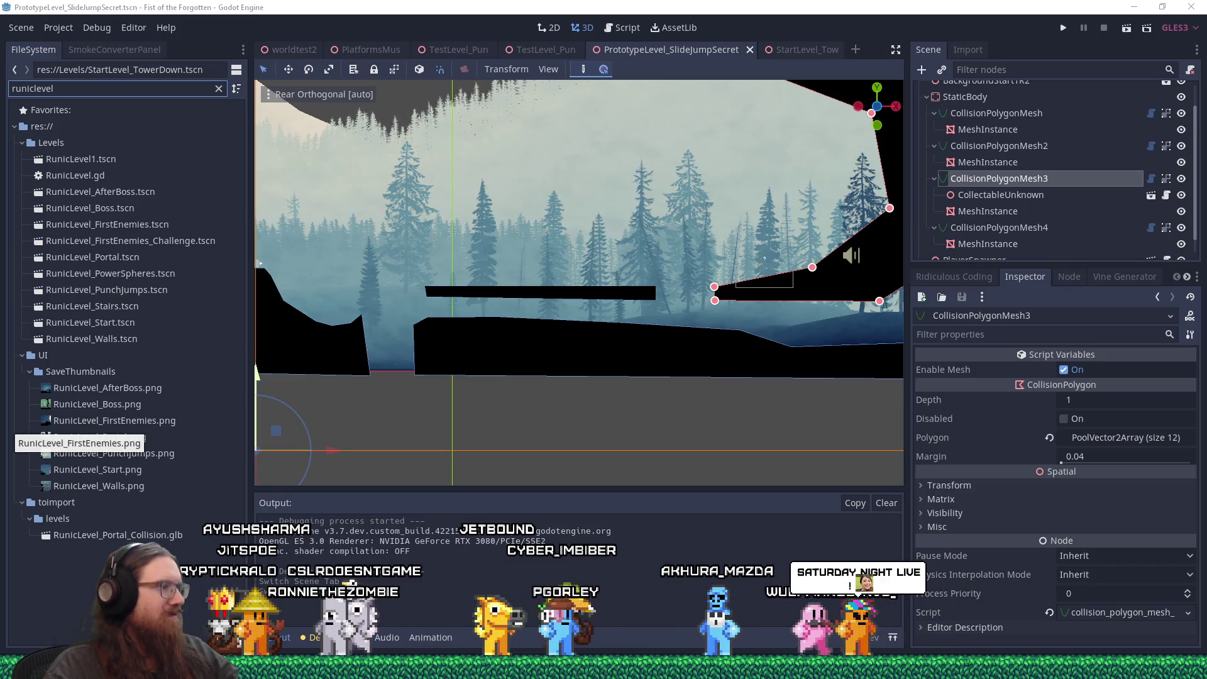
mouse_move(603, 669)
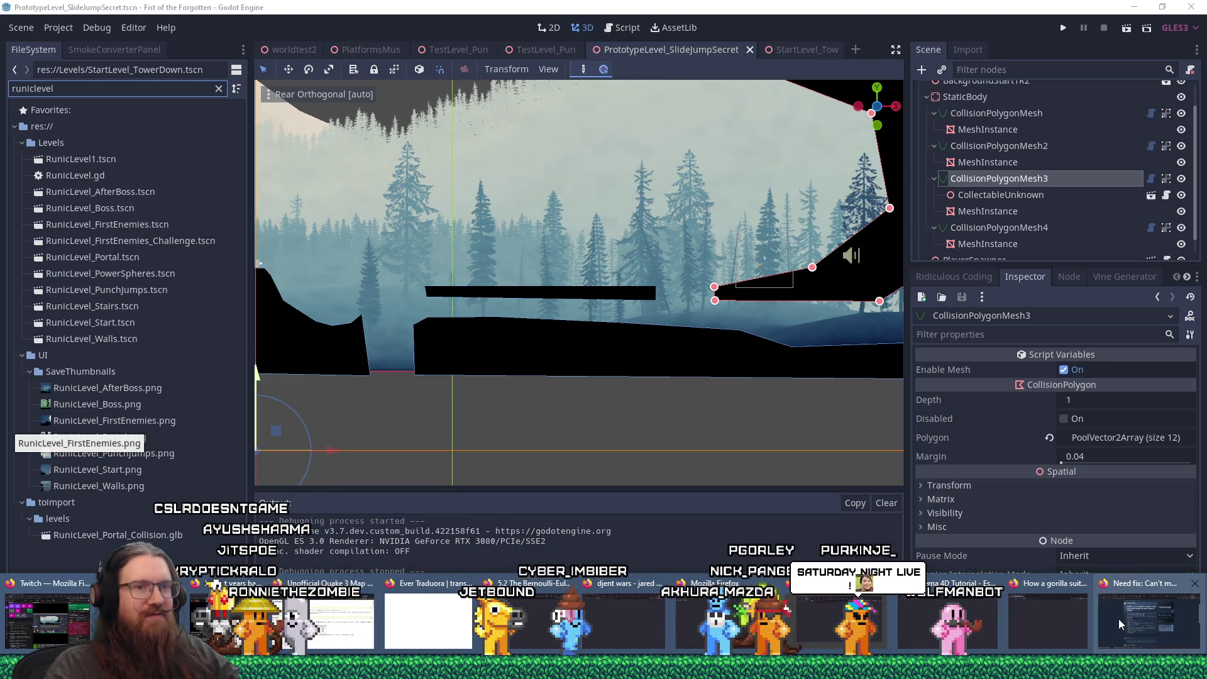
In Firefox, go to the Twitch home page by entering 'twitch' in the address bar.
left_click(1119, 618)
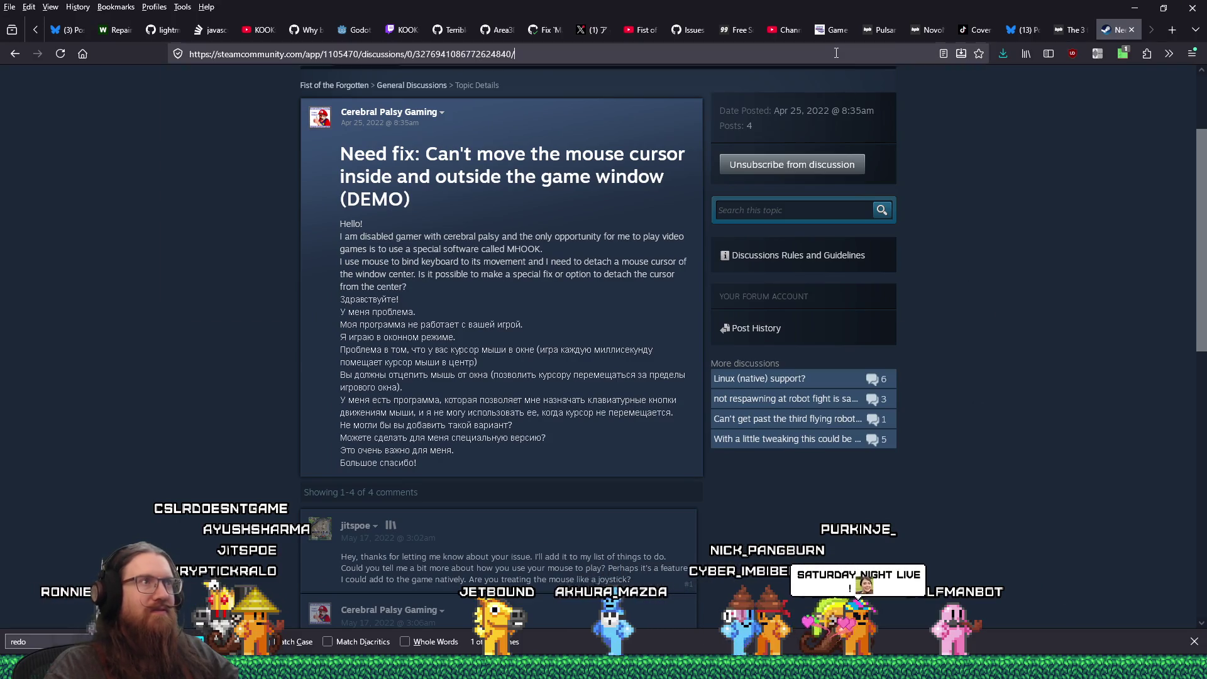
left_click(836, 53)
type("twitch.tv/")
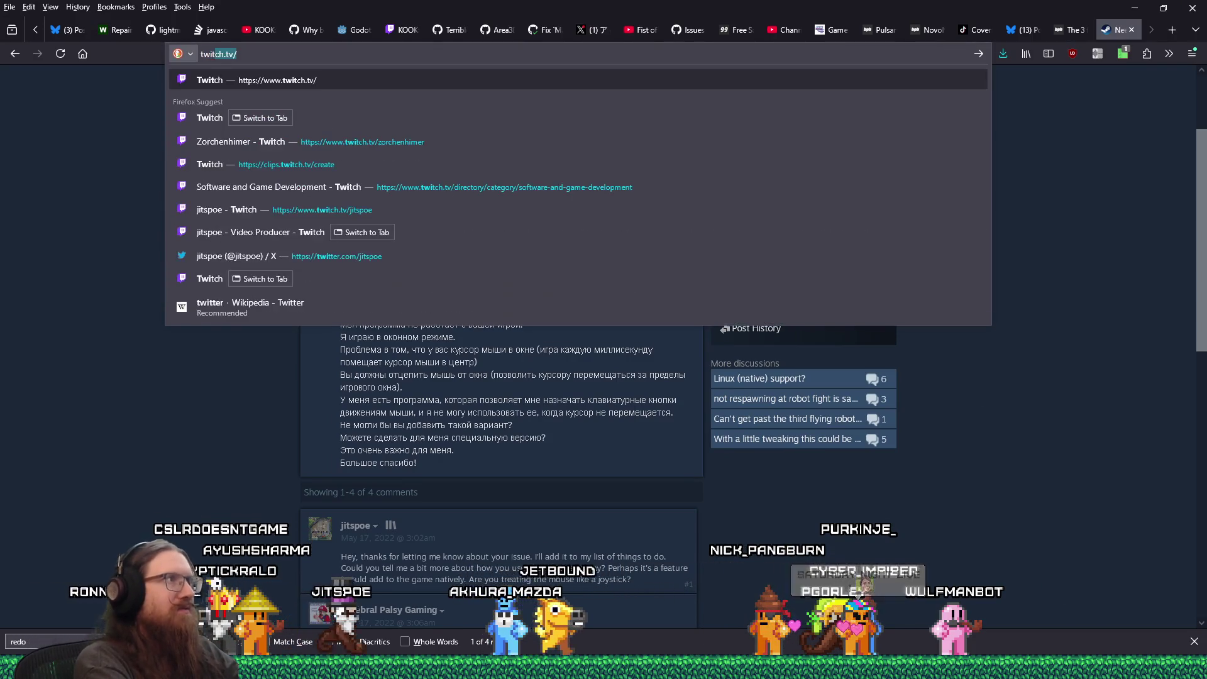
key("Return")
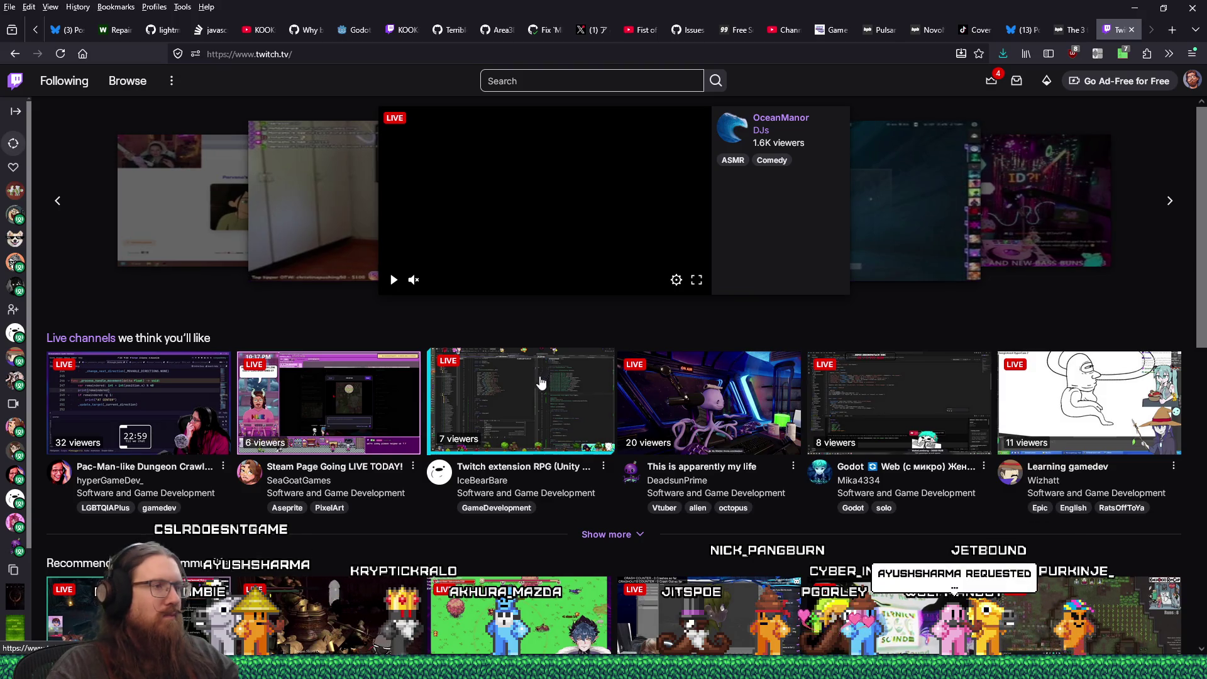
Open Twitch's Software and Game Development category, then switch to the plugin bundles article tab.
scroll(541, 377, "down", 5)
left_click(107, 451)
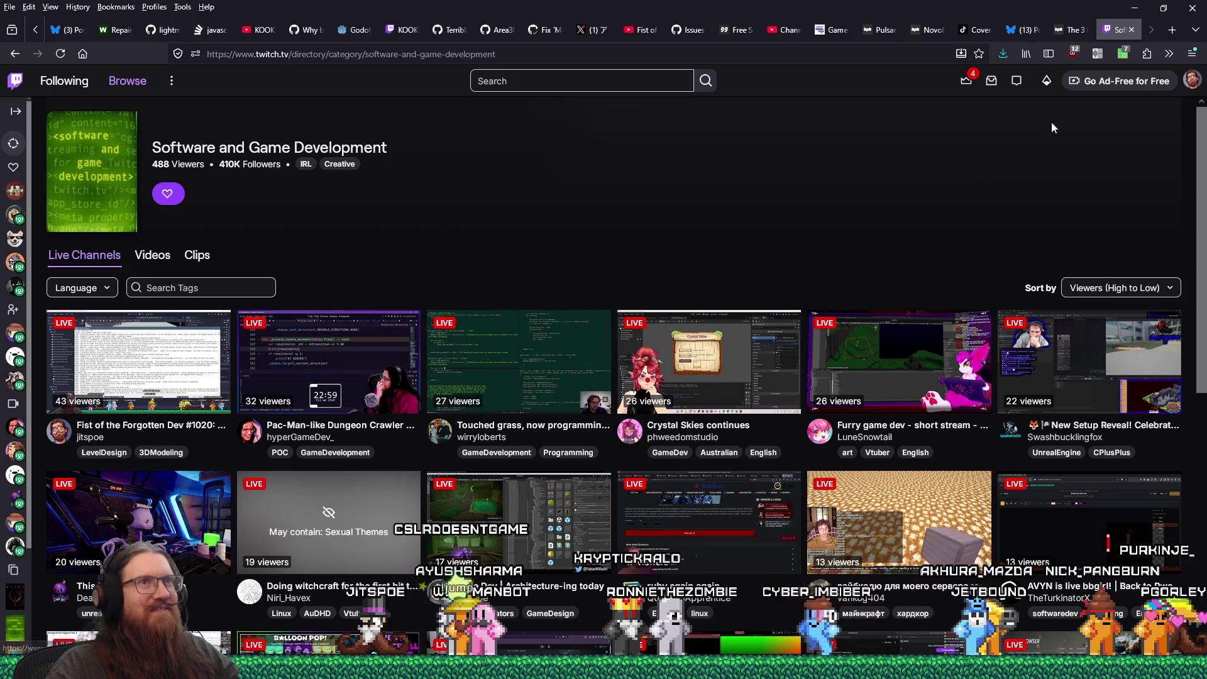
left_click(1065, 32)
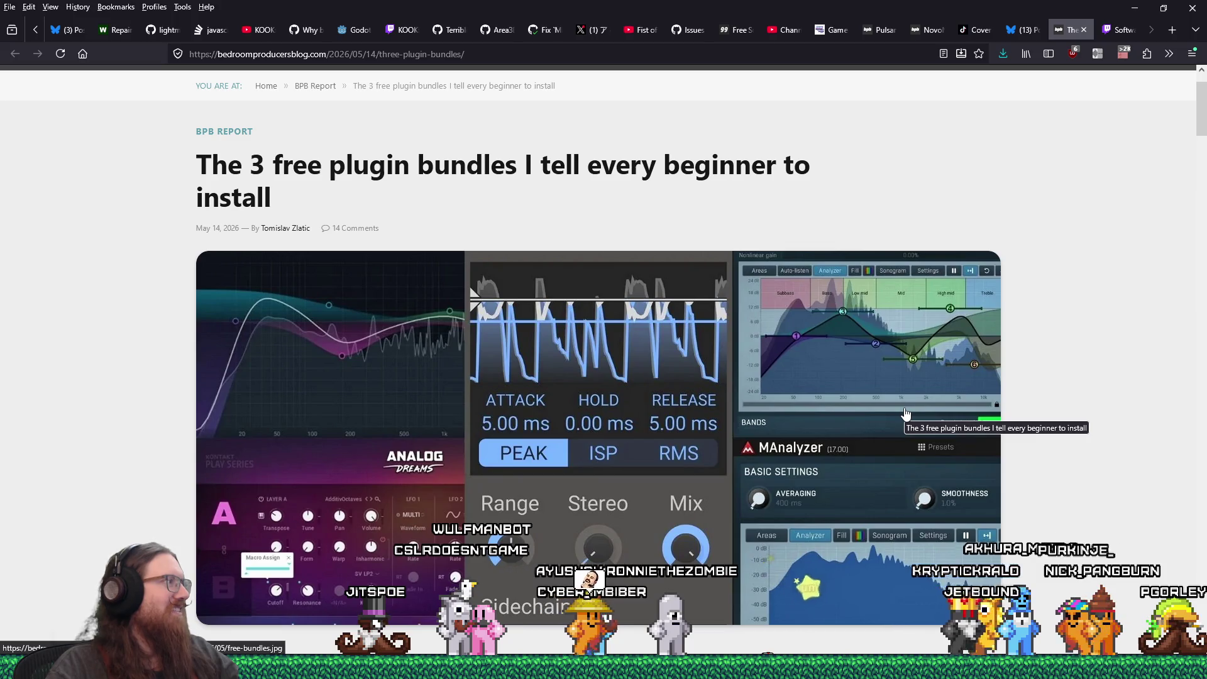
Skim the free plugin bundles article down to the comments and back up, then close its tab.
scroll(905, 413, "down", 4)
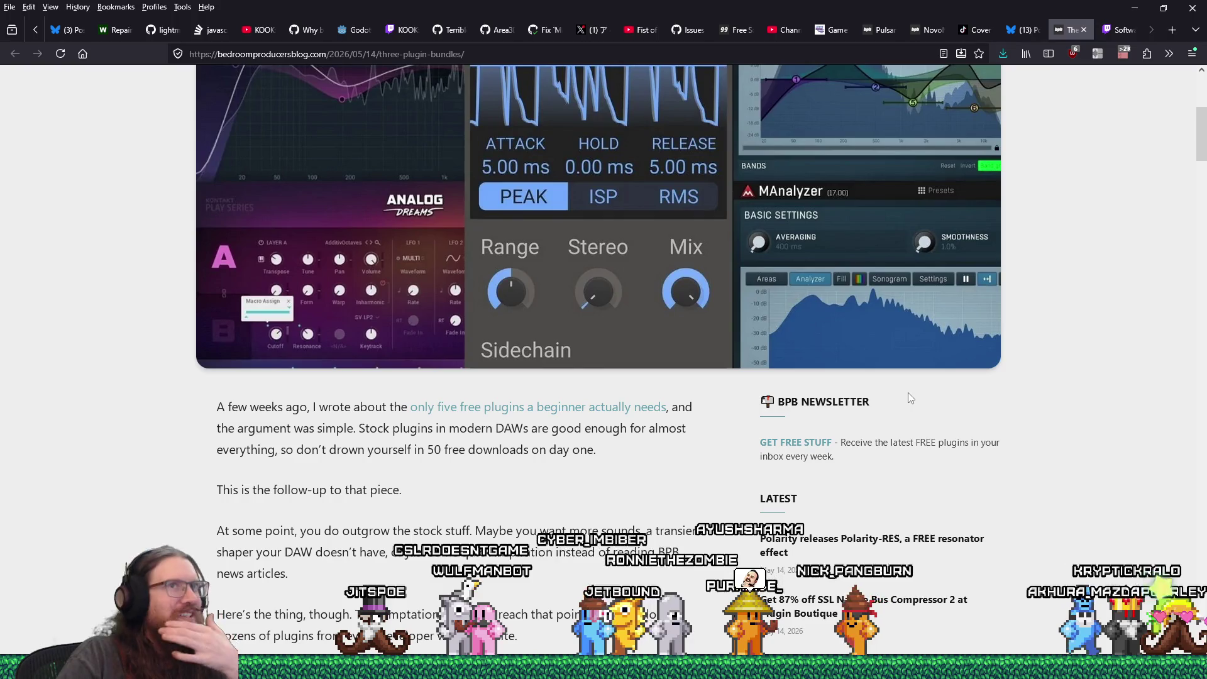
scroll(908, 397, "down", 4)
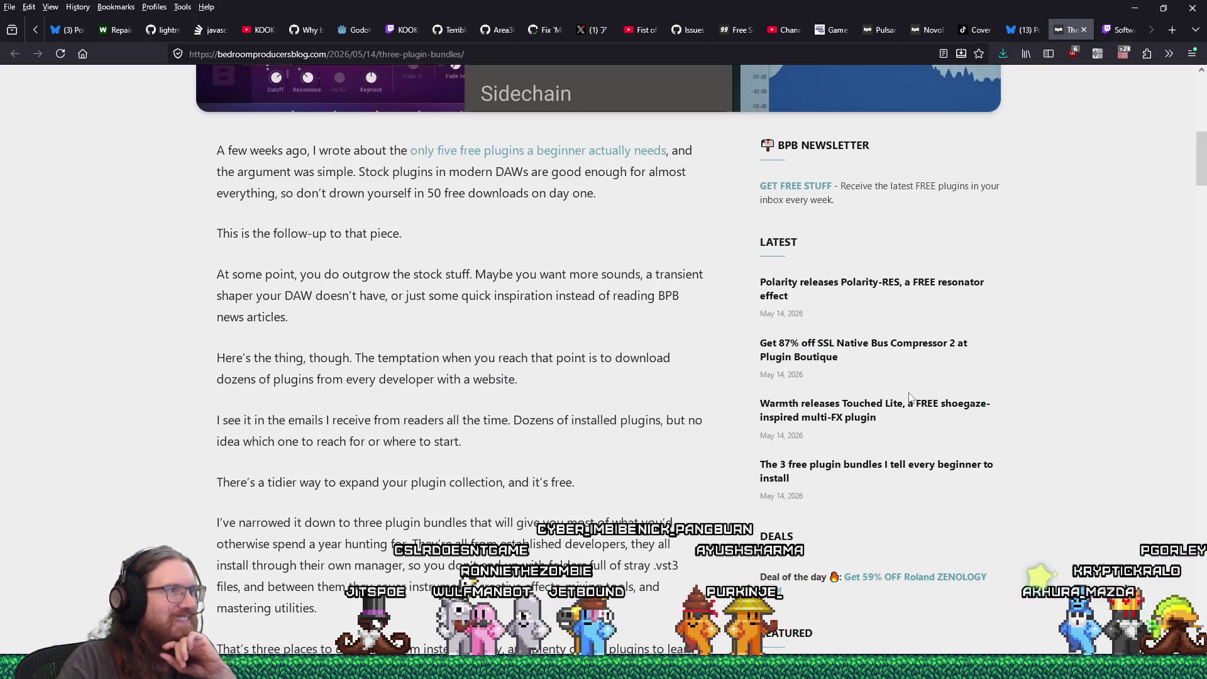
scroll(910, 398, "up", 7)
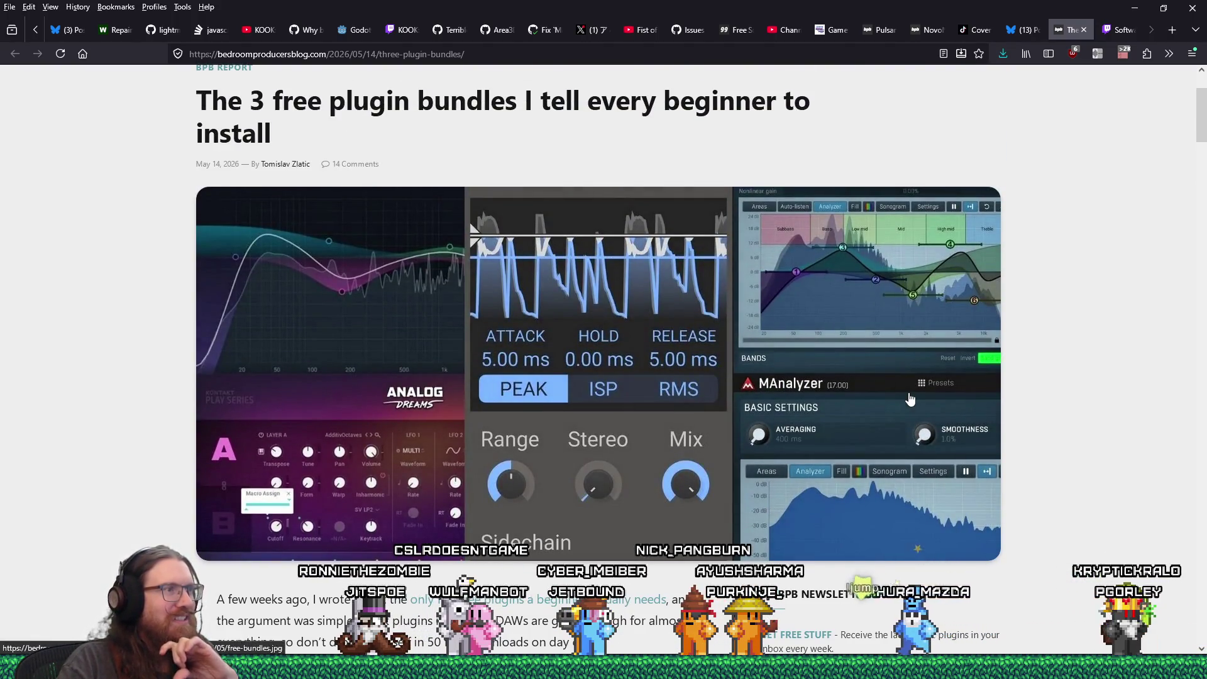
scroll(910, 398, "down", 4)
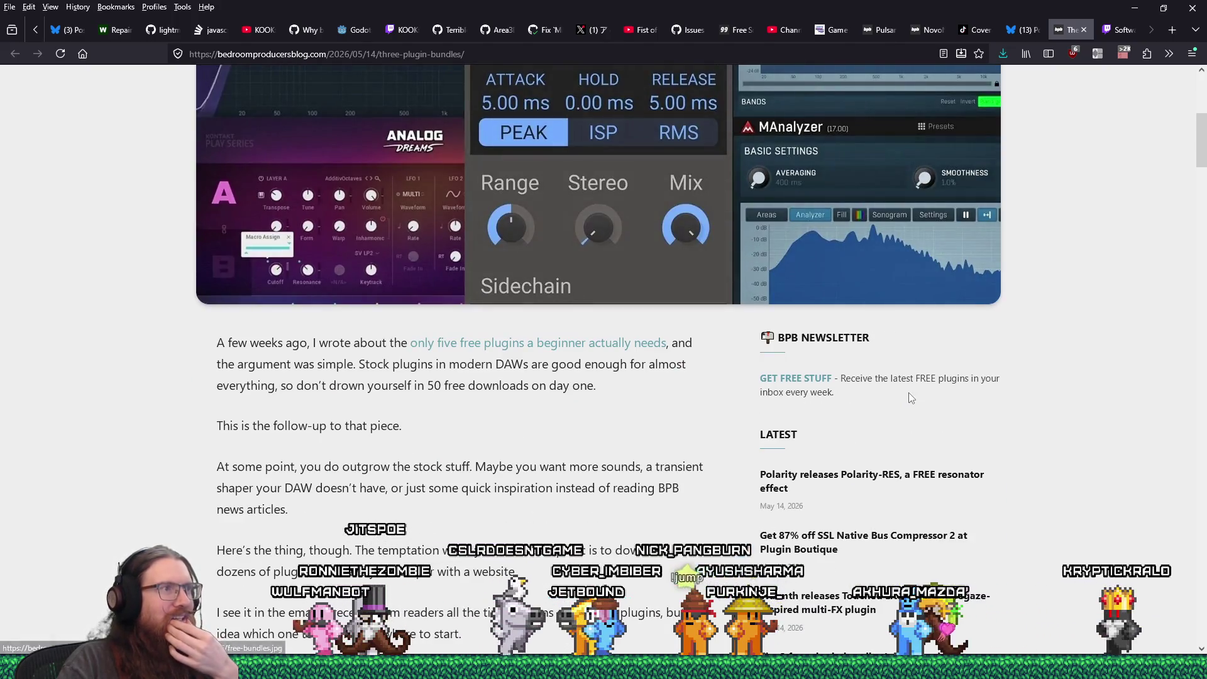
scroll(911, 398, "down", 6)
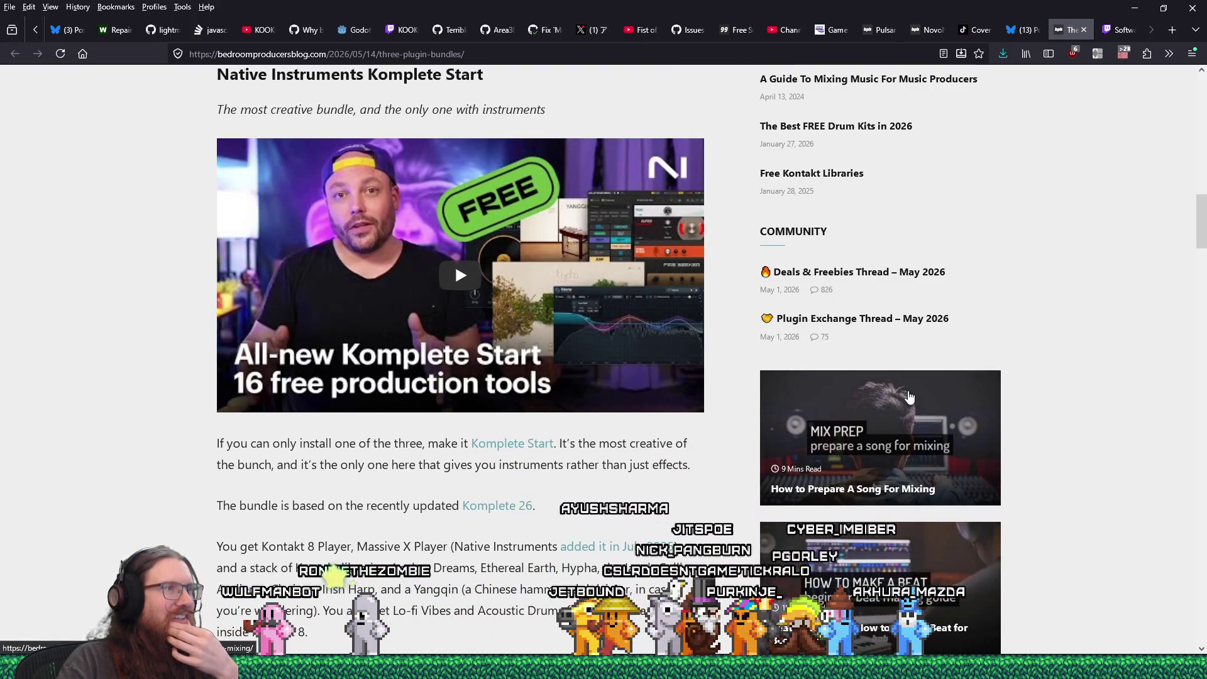
scroll(910, 396, "down", 5)
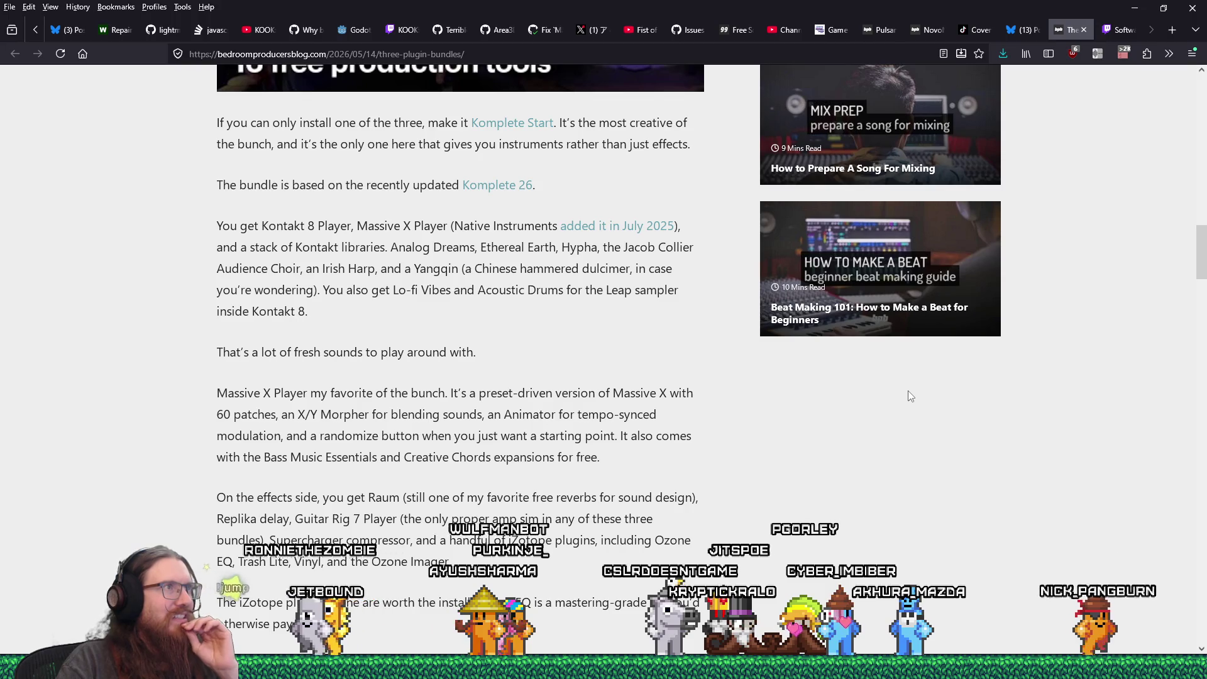
scroll(908, 393, "down", 9)
scroll(908, 391, "down", 3)
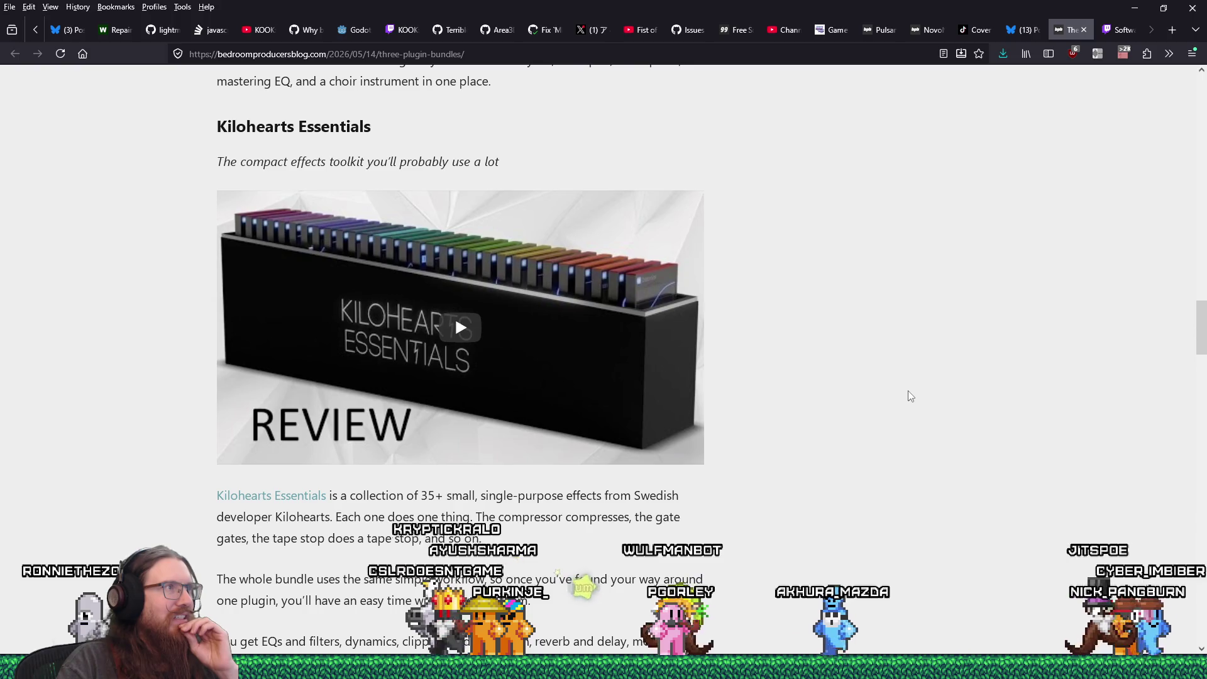
scroll(907, 391, "down", 5)
scroll(908, 395, "down", 10)
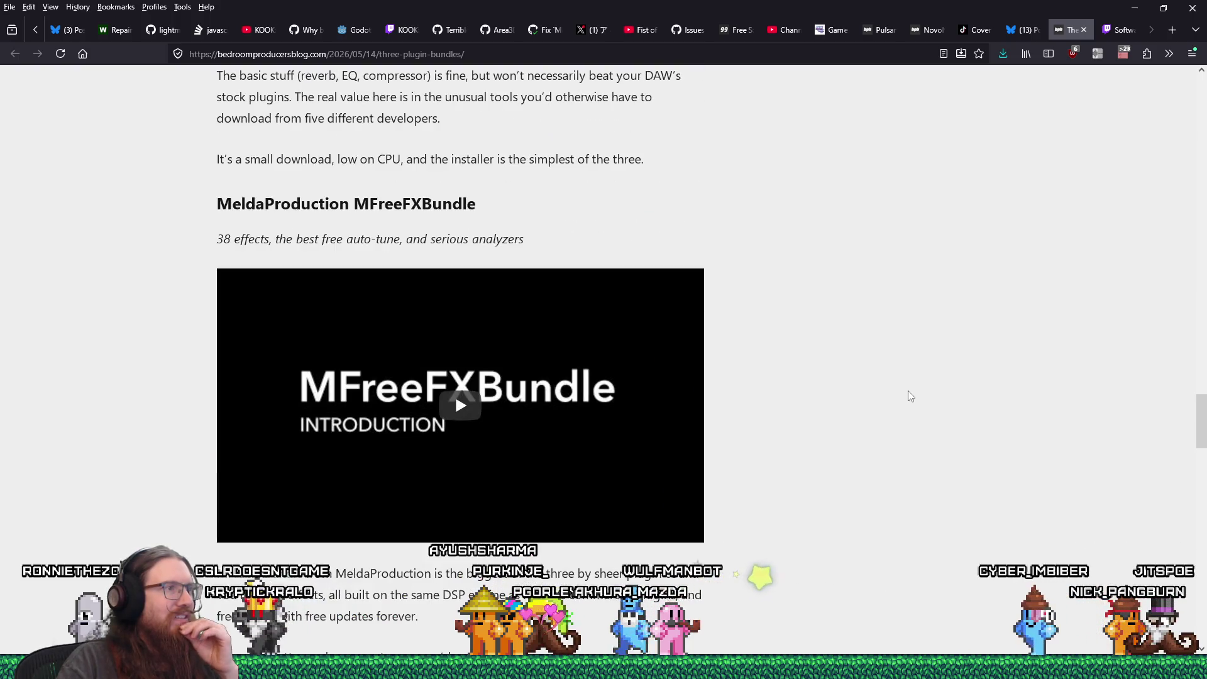
scroll(908, 396, "down", 17)
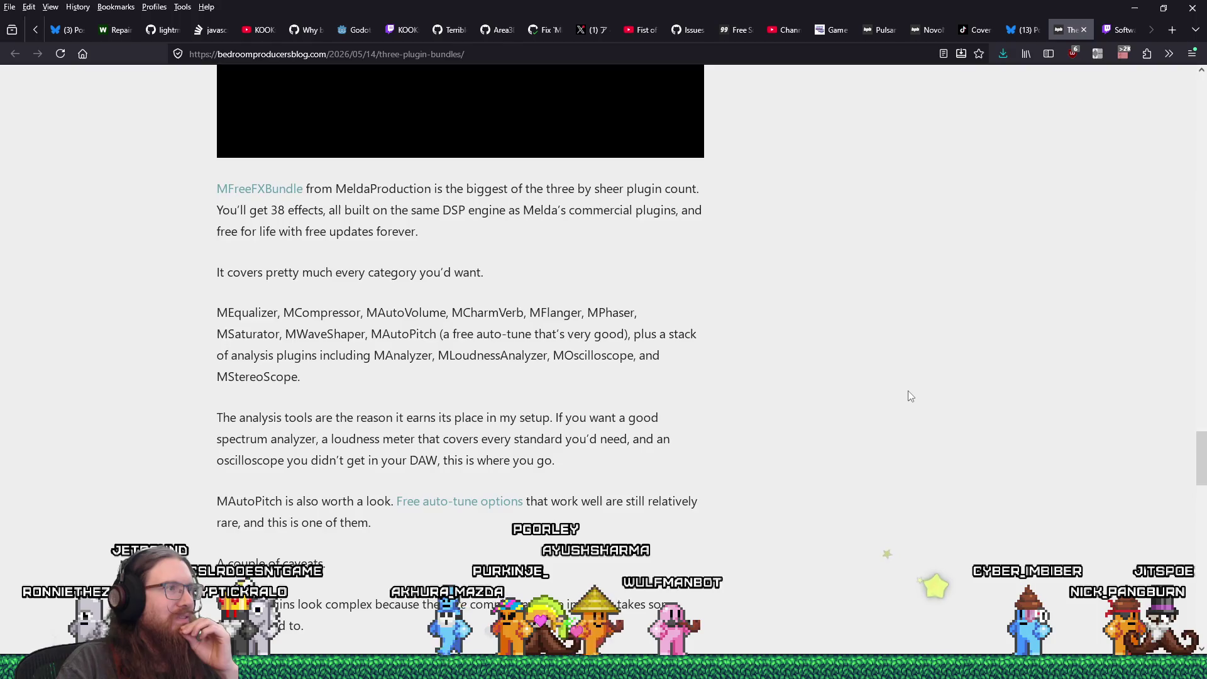
scroll(910, 396, "down", 5)
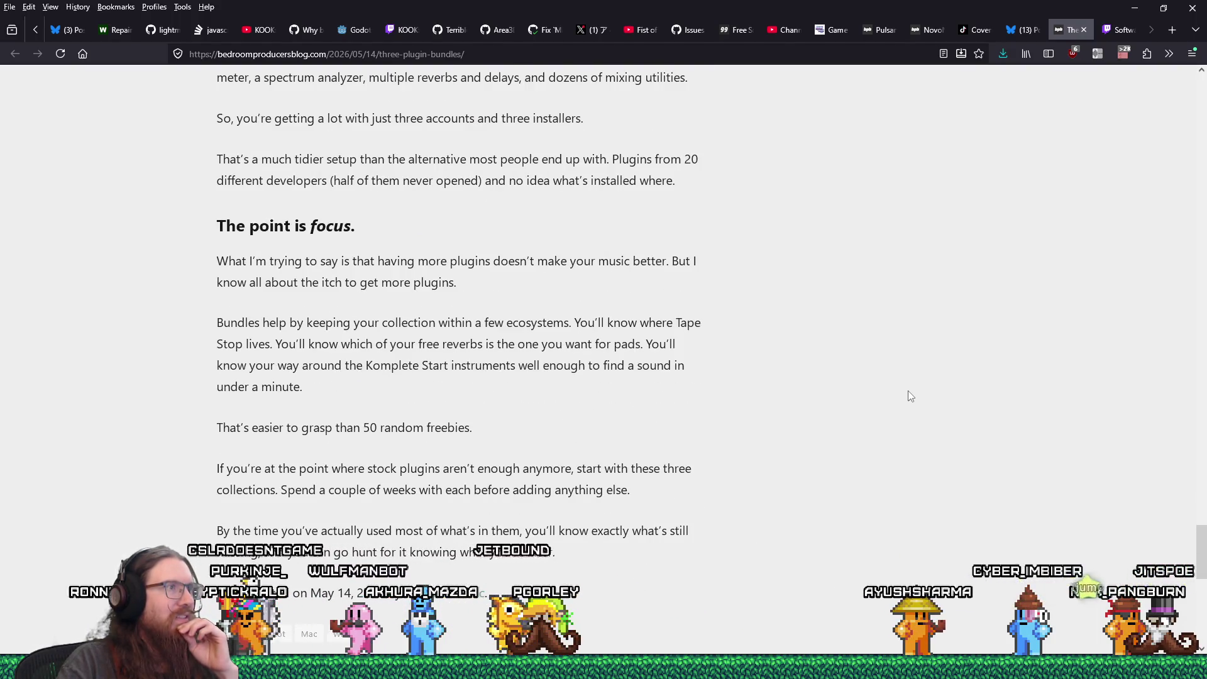
scroll(910, 396, "down", 10)
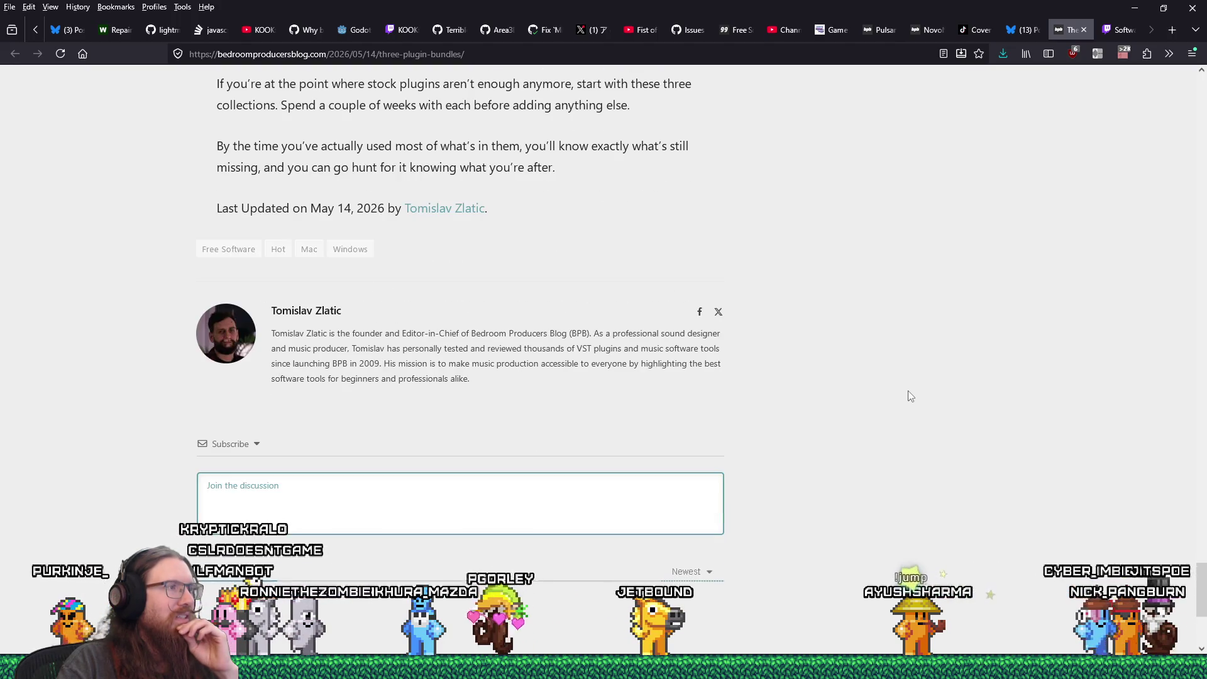
scroll(908, 390, "up", 20)
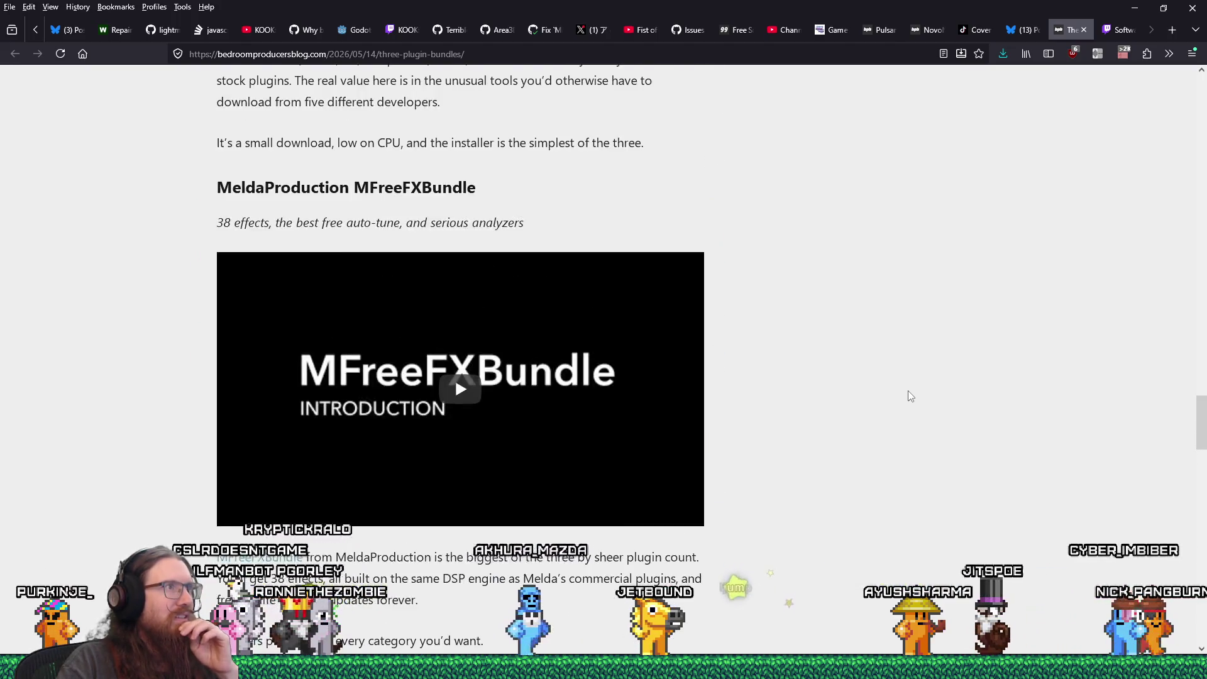
scroll(907, 391, "up", 5)
left_click(1084, 29)
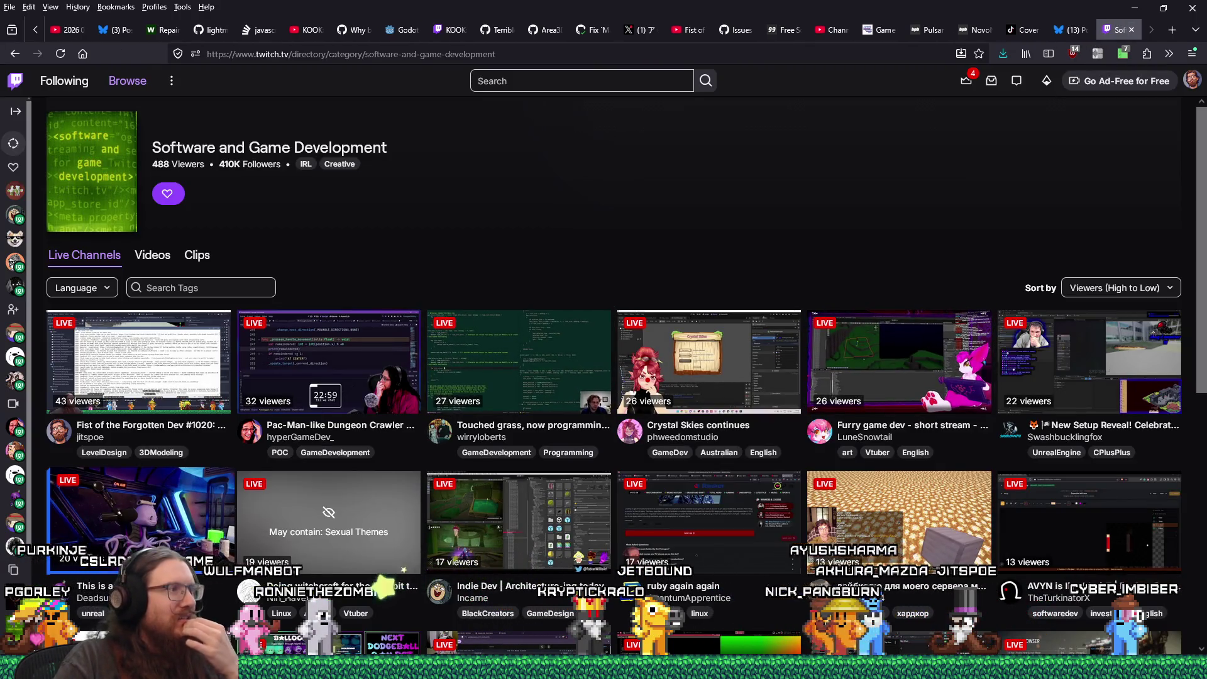
Scroll the category listing, open the GameMaker stream in a new tab, then view the MiraLuna stream tab.
scroll(461, 446, "down", 7)
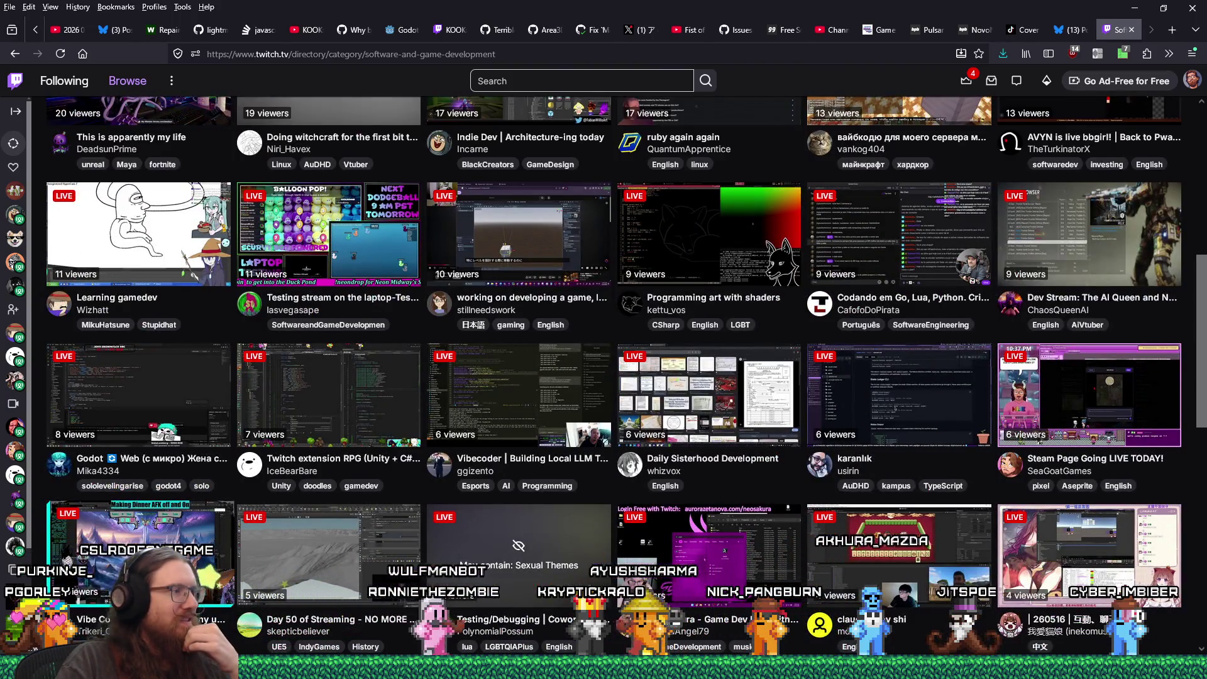
scroll(604, 378, "down", 2)
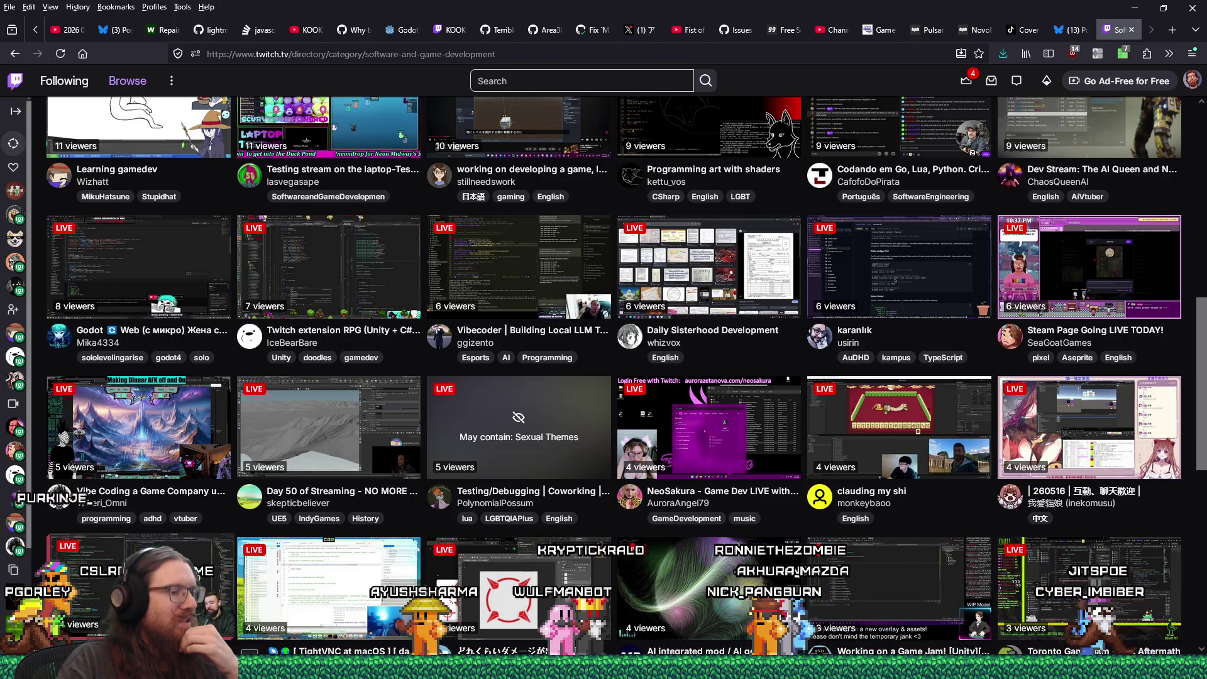
scroll(604, 377, "down", 7)
scroll(286, 582, "down", 1)
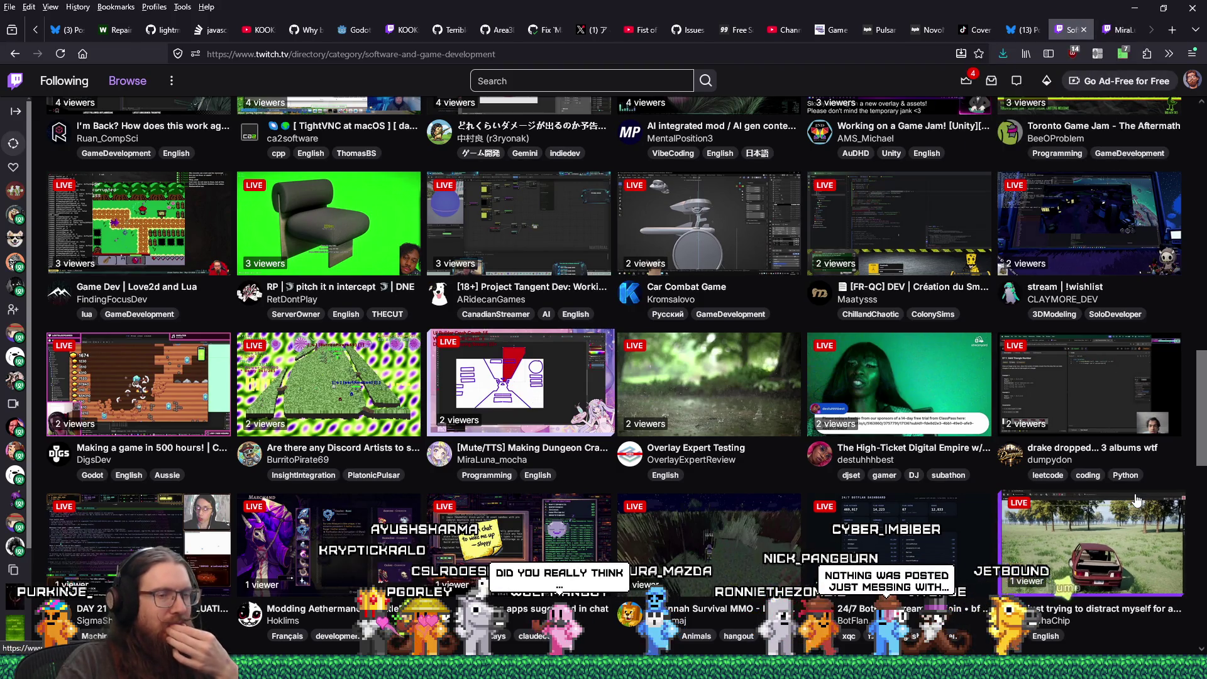
scroll(1128, 520, "down", 5)
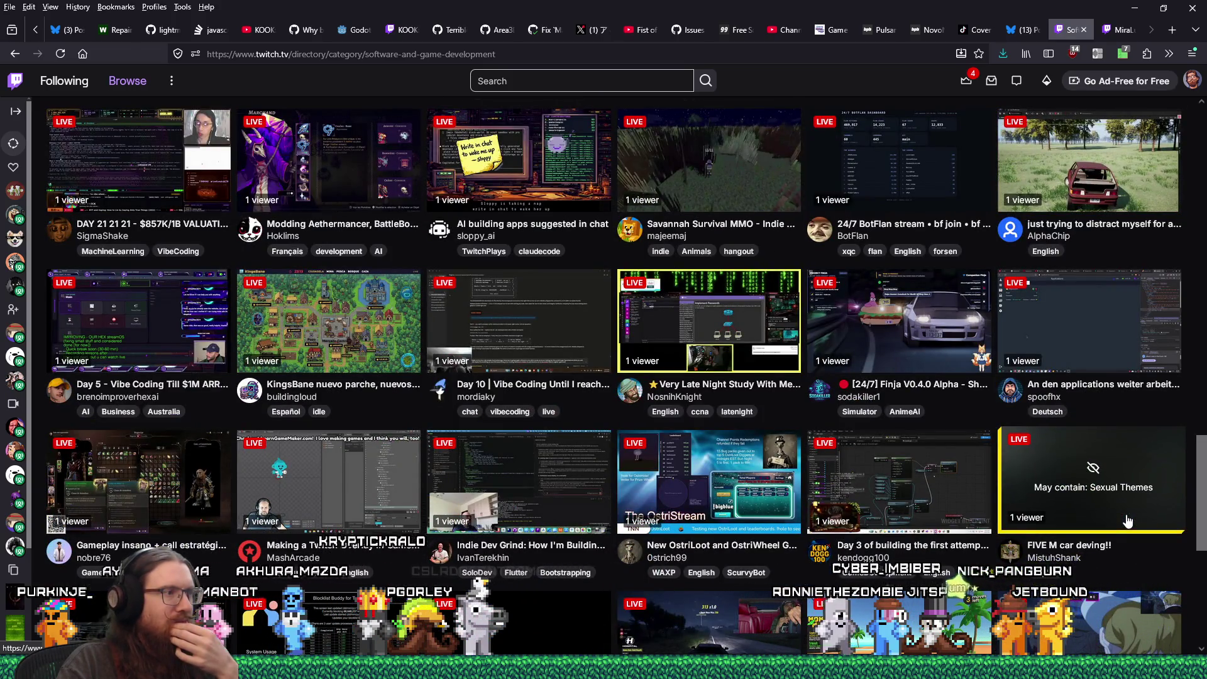
middle_click(363, 479)
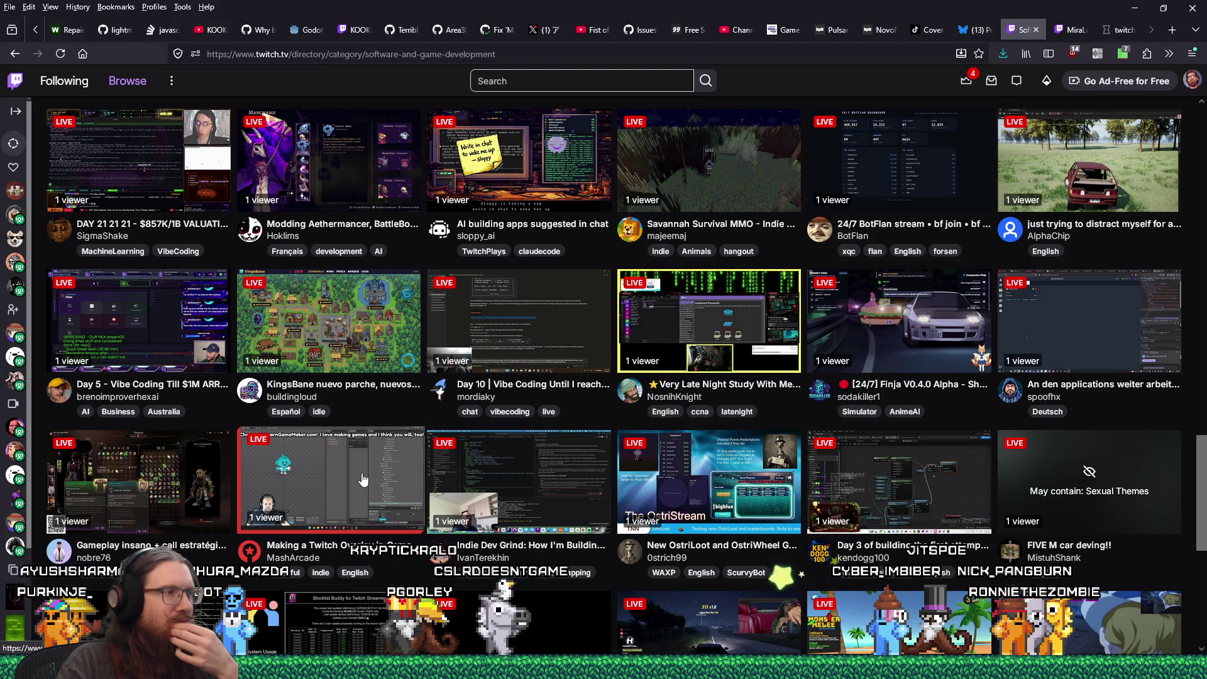
left_click(1088, 32)
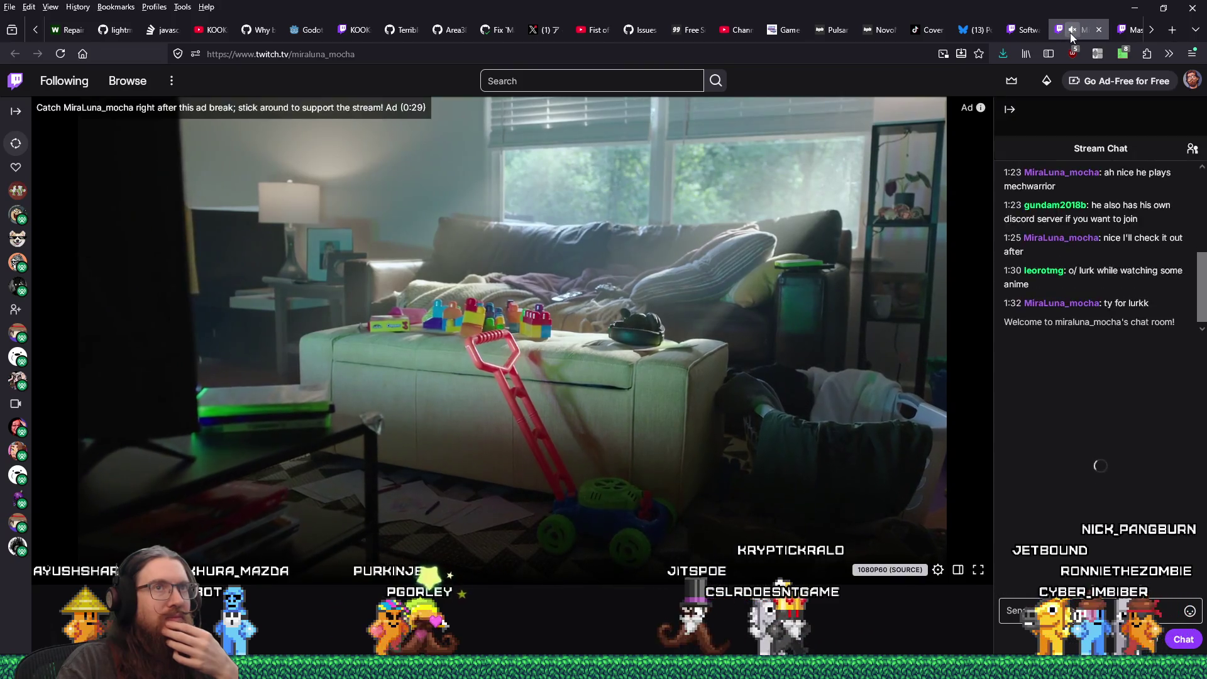
Switch to the MashArcade GameMaker stream tab with its live chat.
left_click(1118, 32)
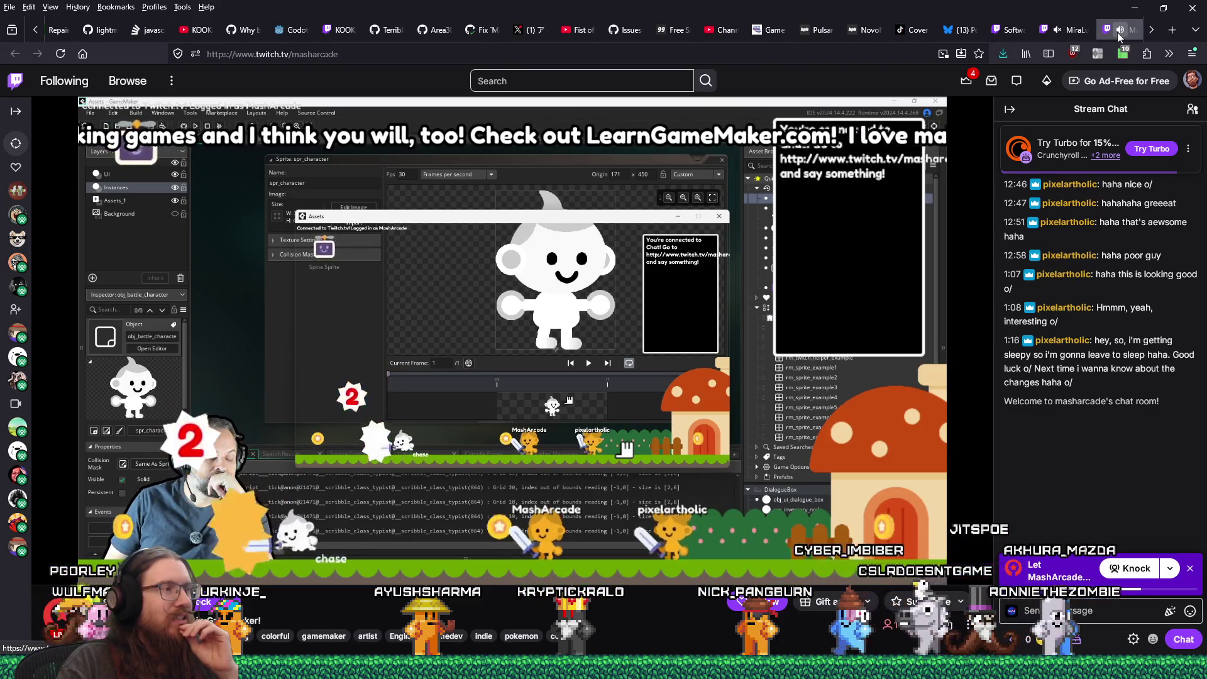
mouse_move(518, 107)
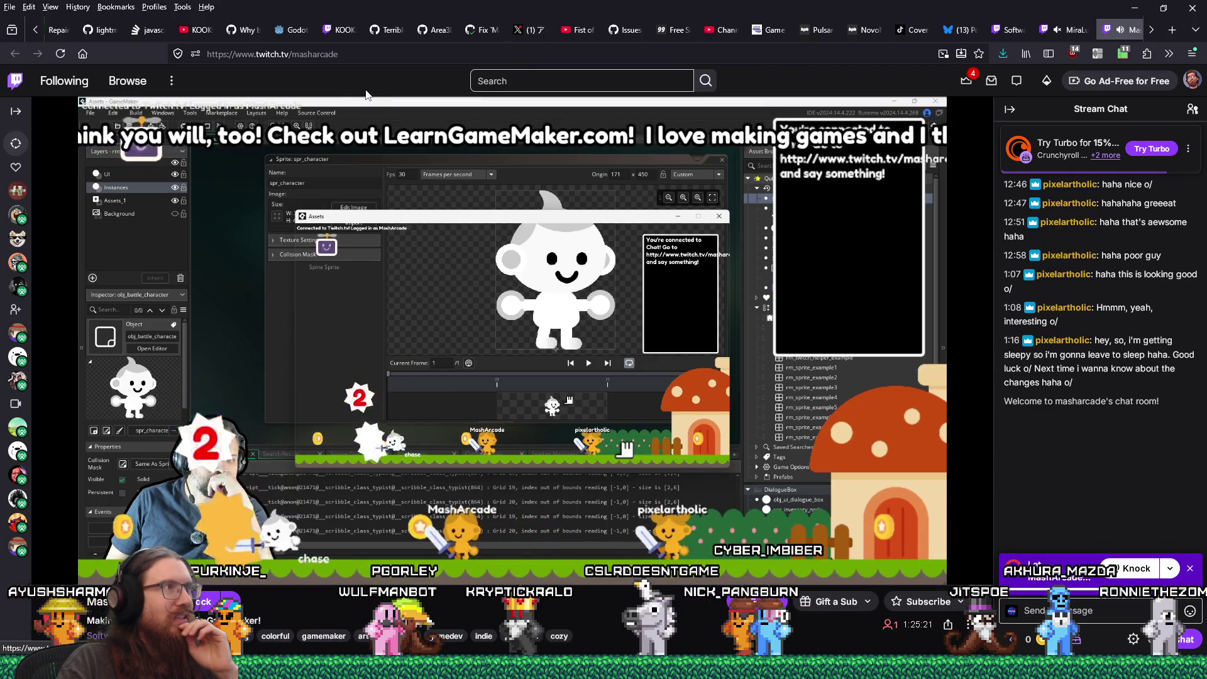
double_click(314, 55)
right_click(319, 60)
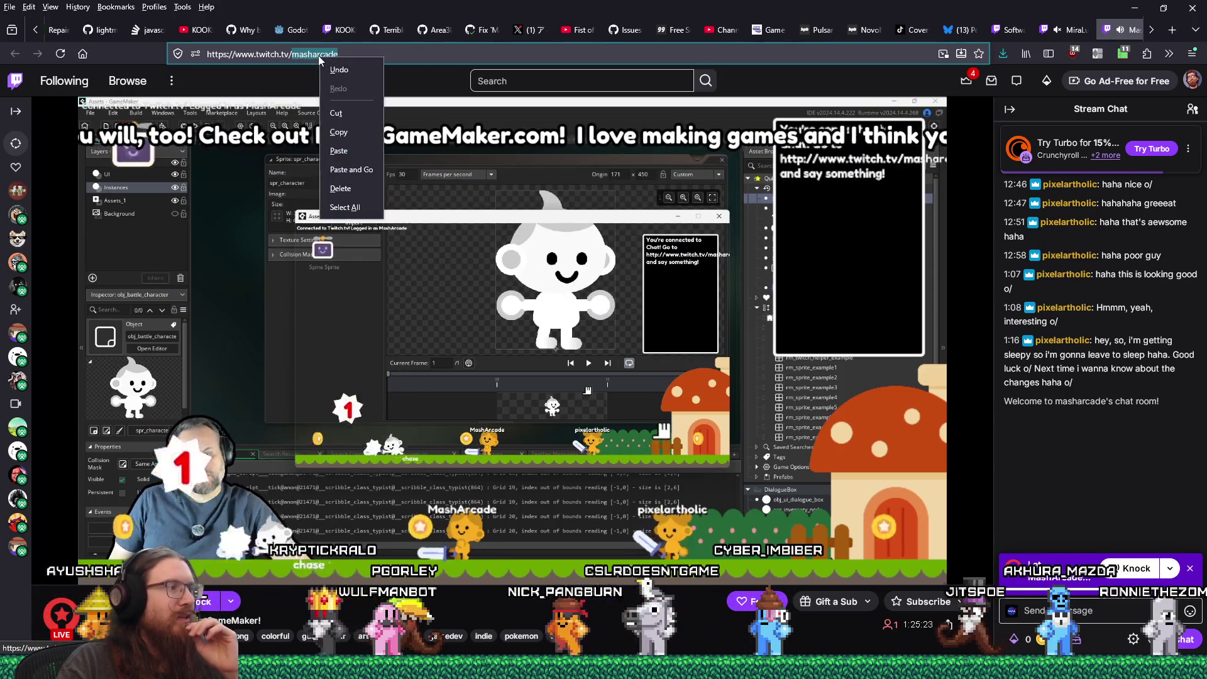
left_click(338, 132)
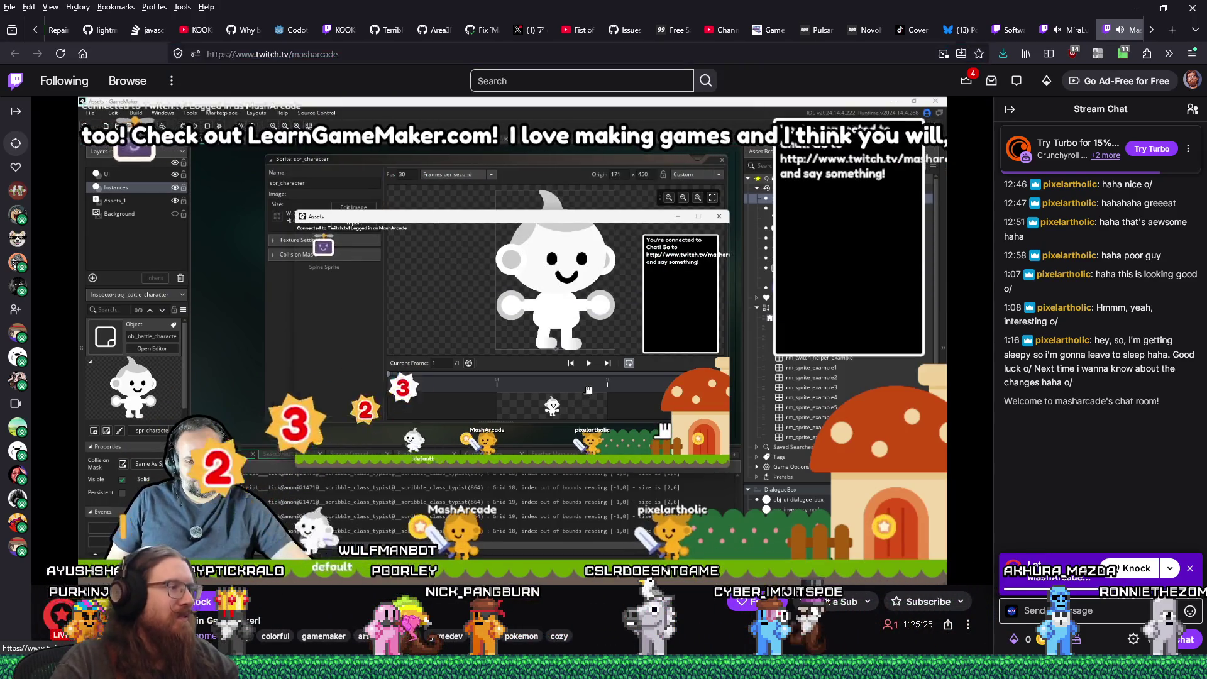
right_click(147, 240)
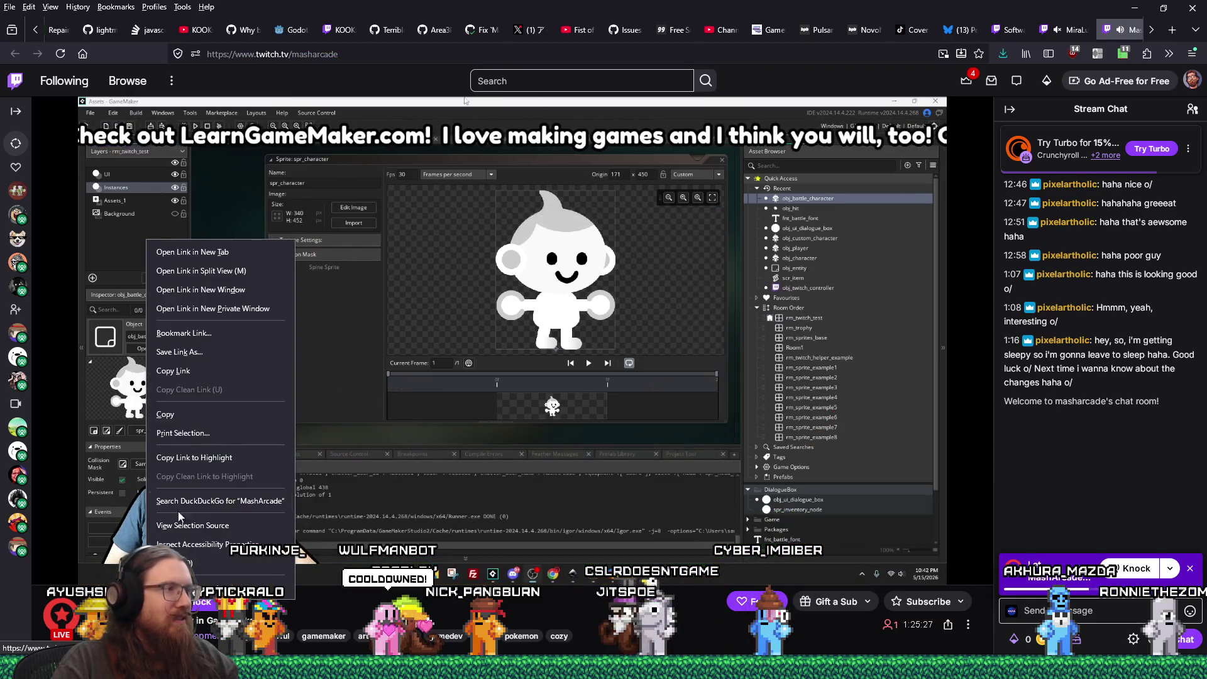
left_click(184, 412)
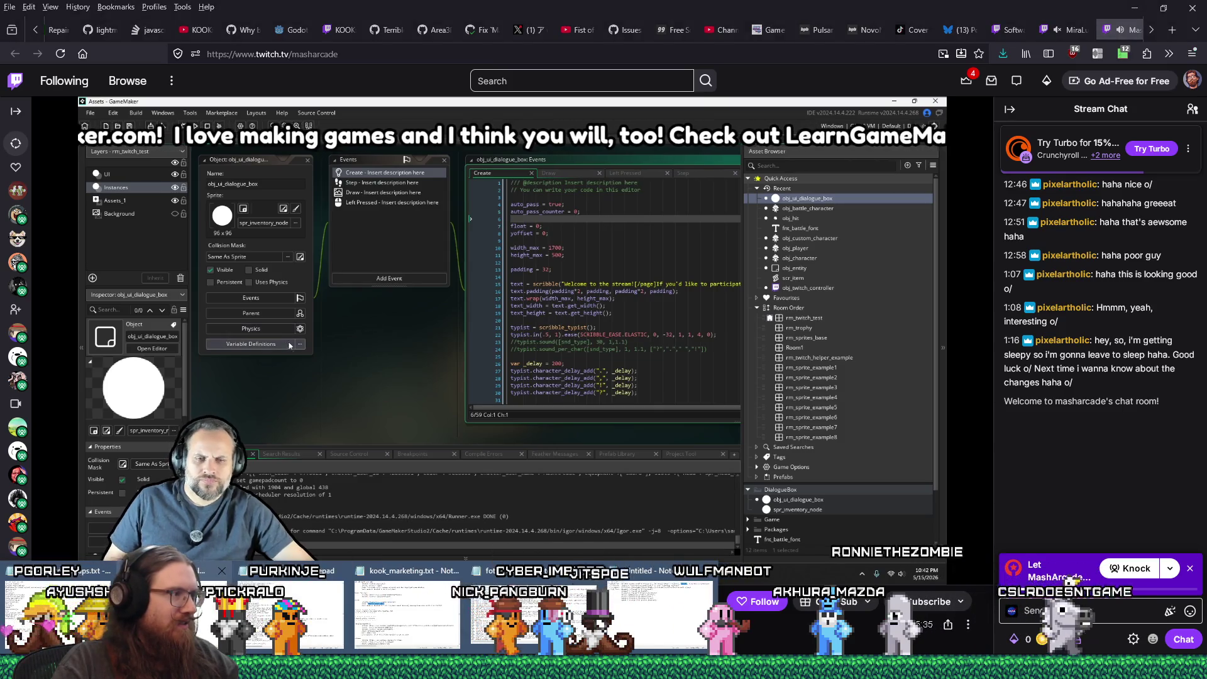
Search recent_raids.txt for MashArcade, find no match, append MashArcade as the last line, and return to Firefox.
left_click(295, 613)
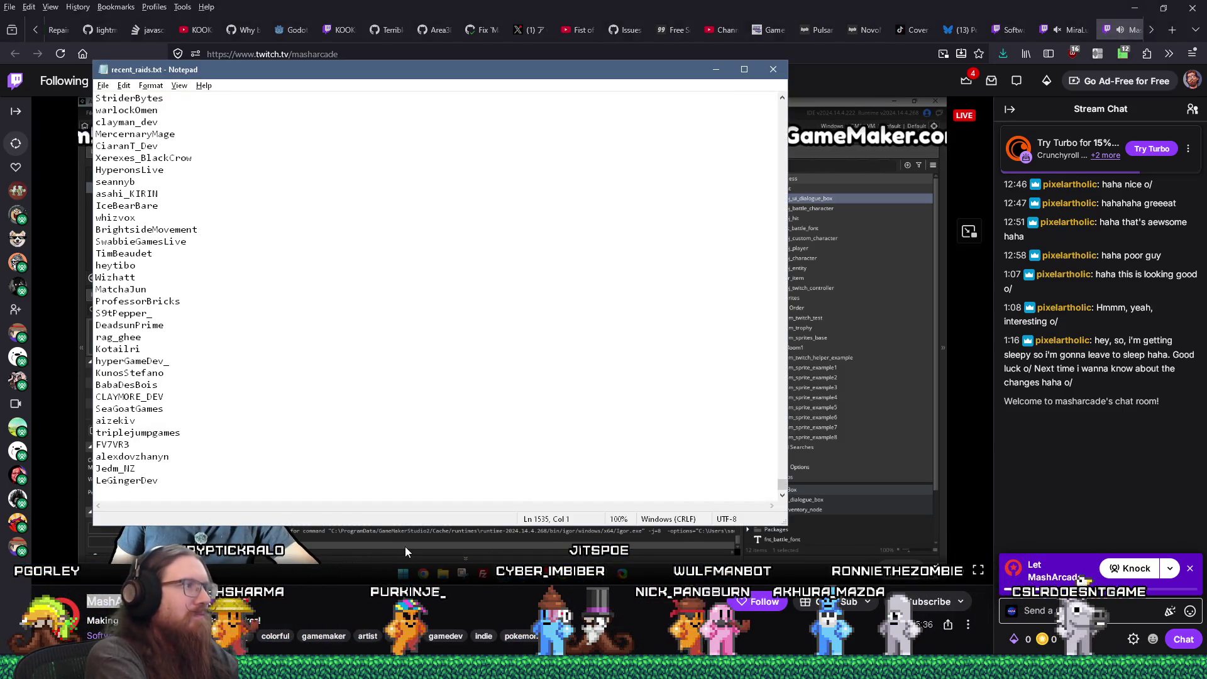
key("ctrl+f")
type("MashArcade")
key("Return")
key("Escape")
key("Escape")
type("MashArcade")
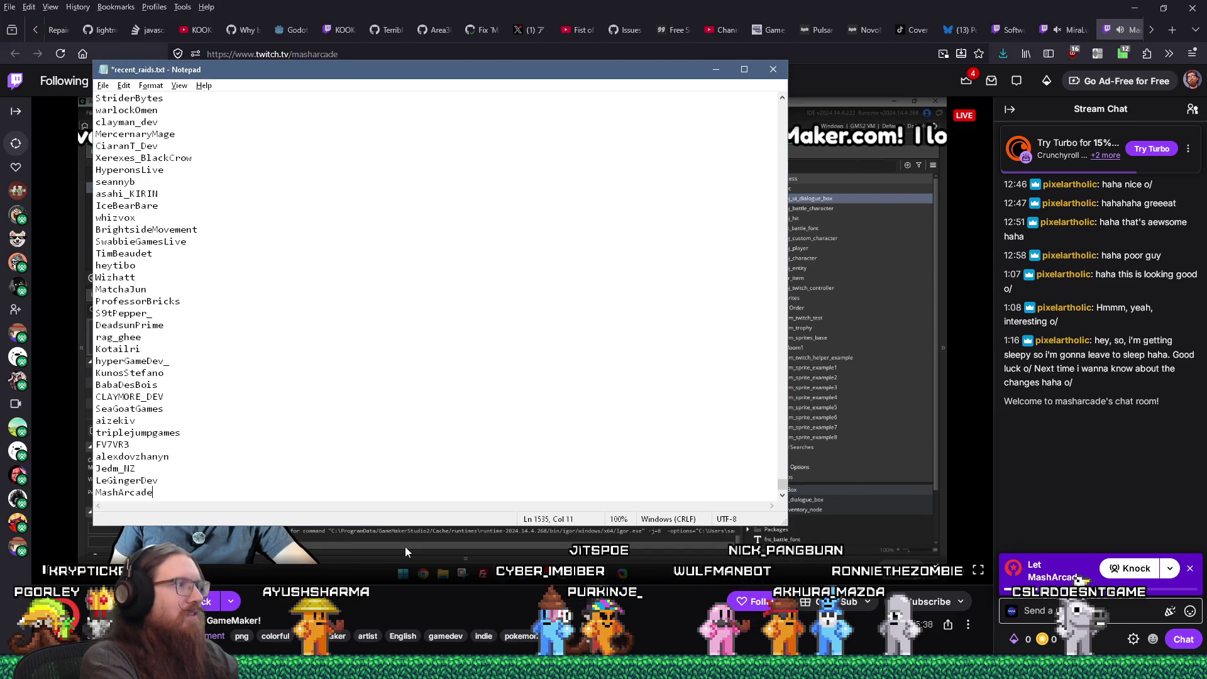
key("alt+Tab")
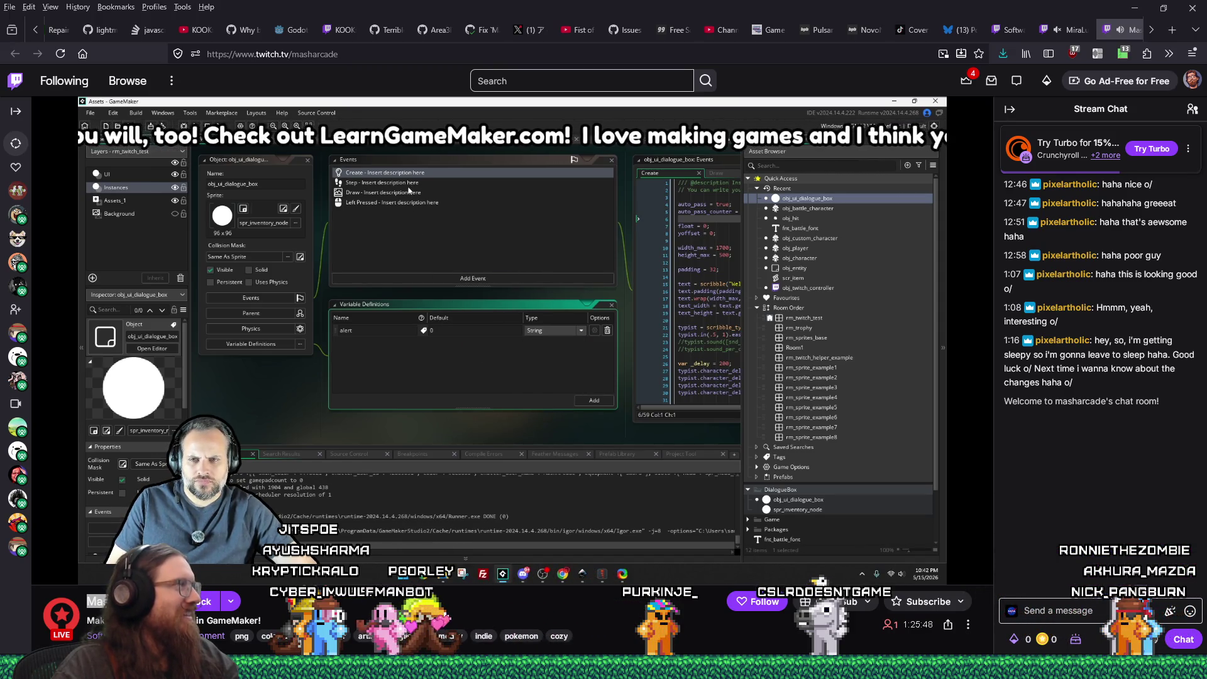
Watch the stream until chat announces an incoming raid with a party of 44.
mouse_move(17, 381)
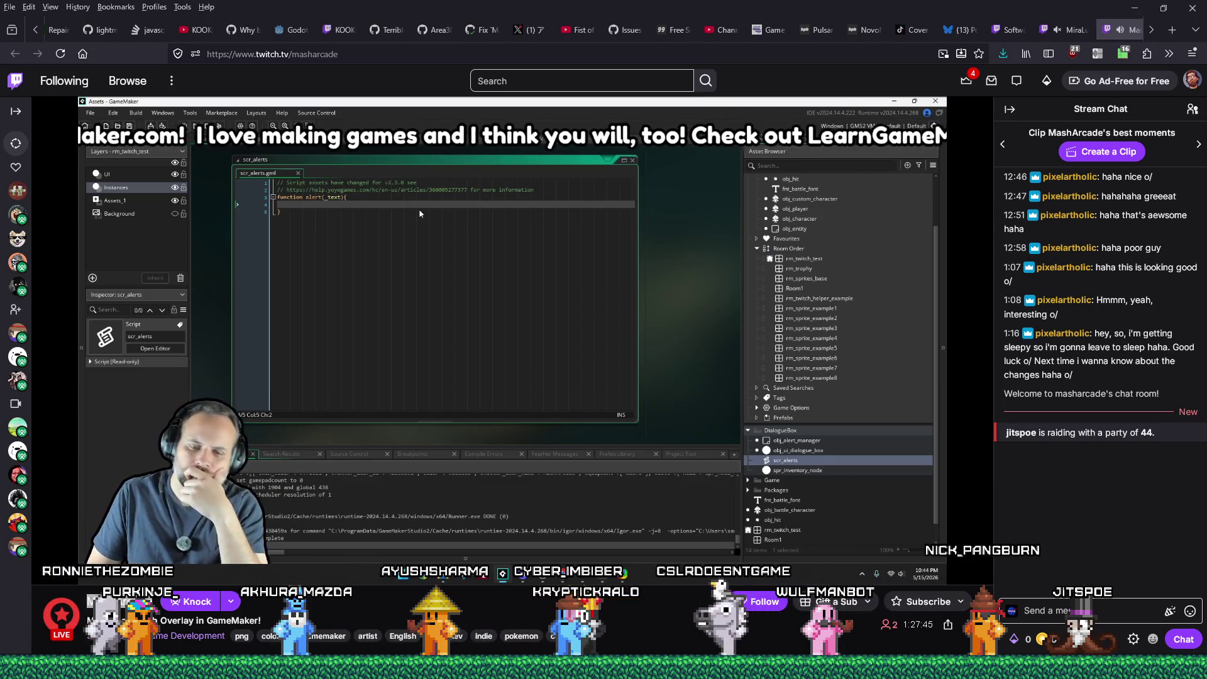
Accept the chat rules, send a mustache and TombRaid emote message, then send 'Hello!'.
left_click(1137, 617)
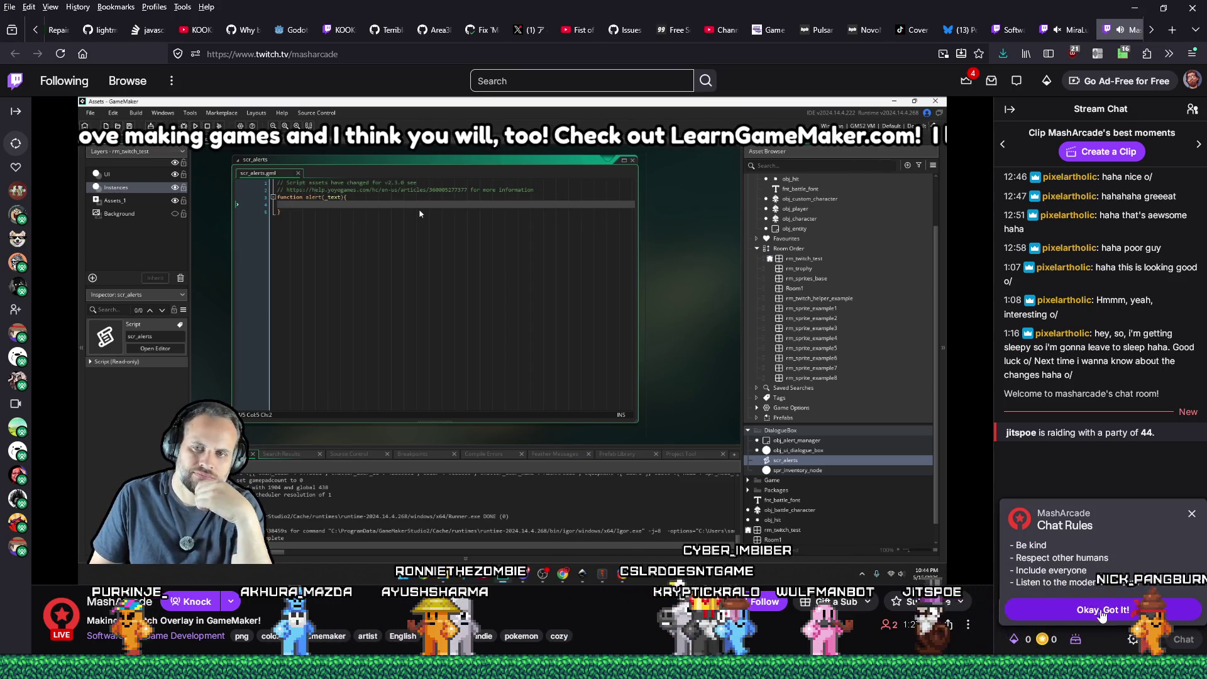
left_click(1149, 610)
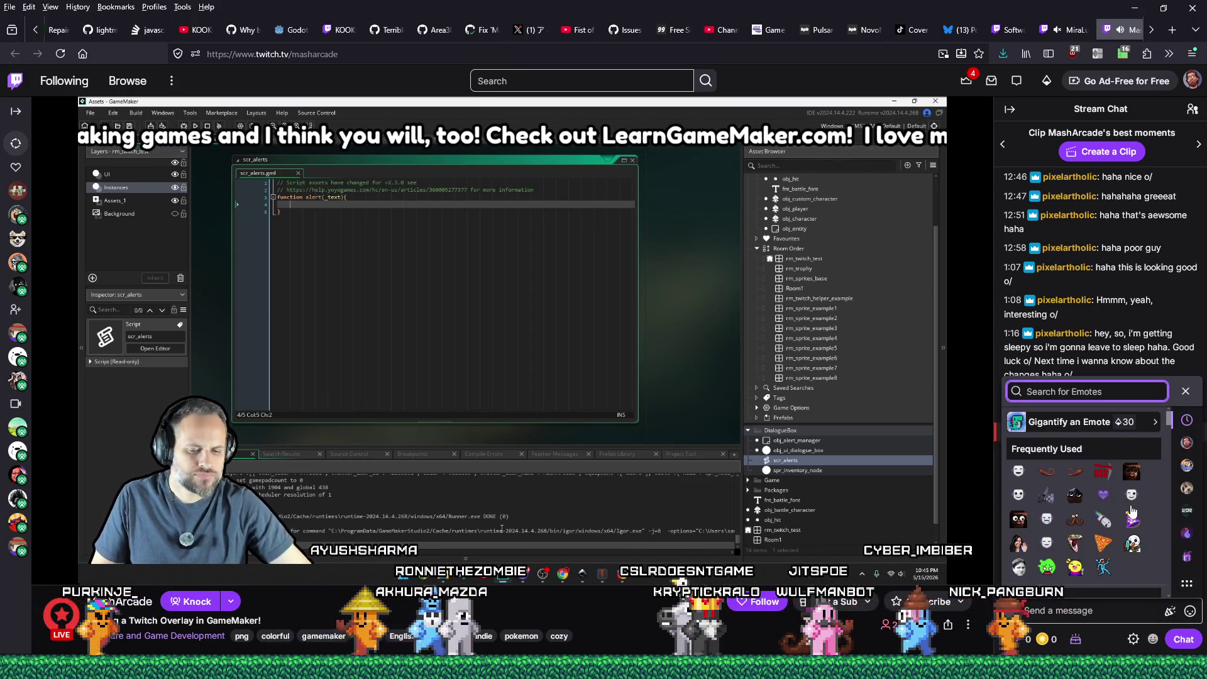
left_click(1047, 467)
left_click(1104, 468)
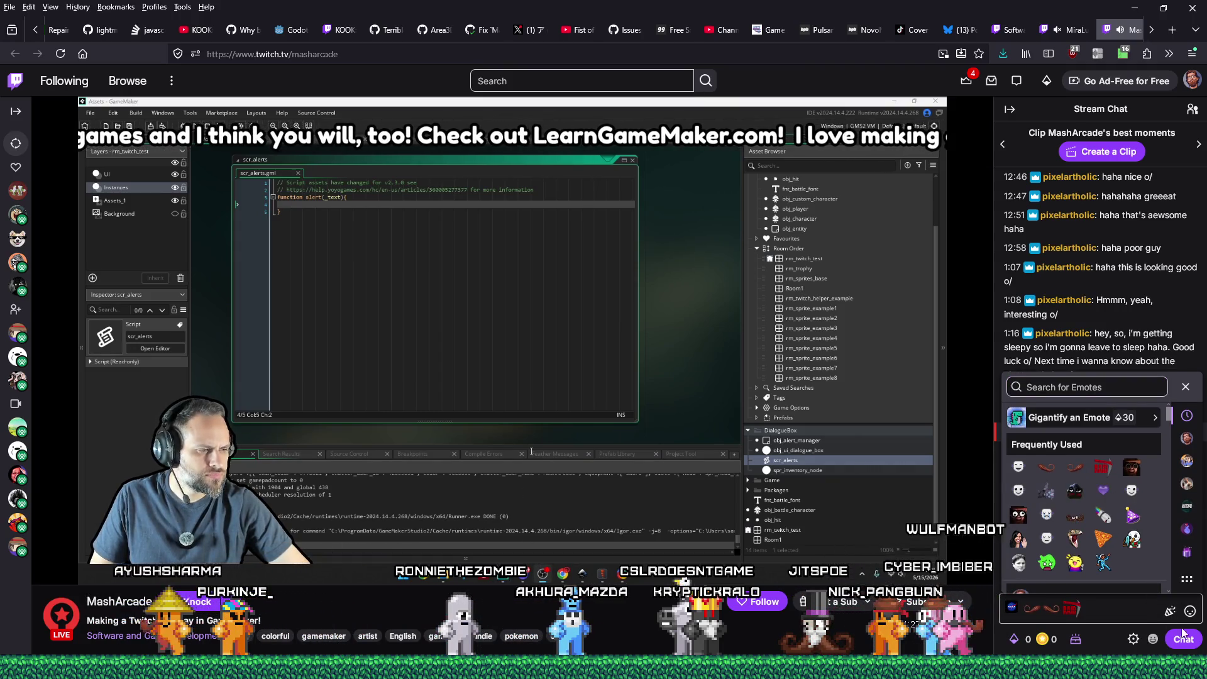
key("Return")
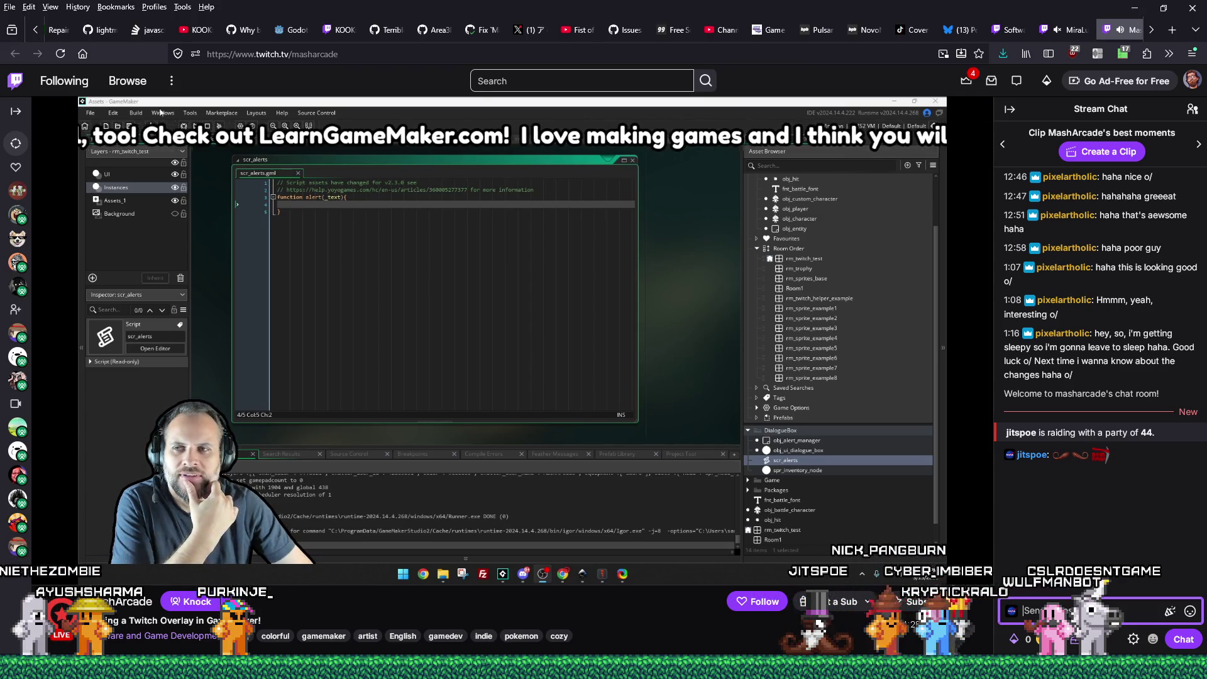
type("Hello!")
key("Return")
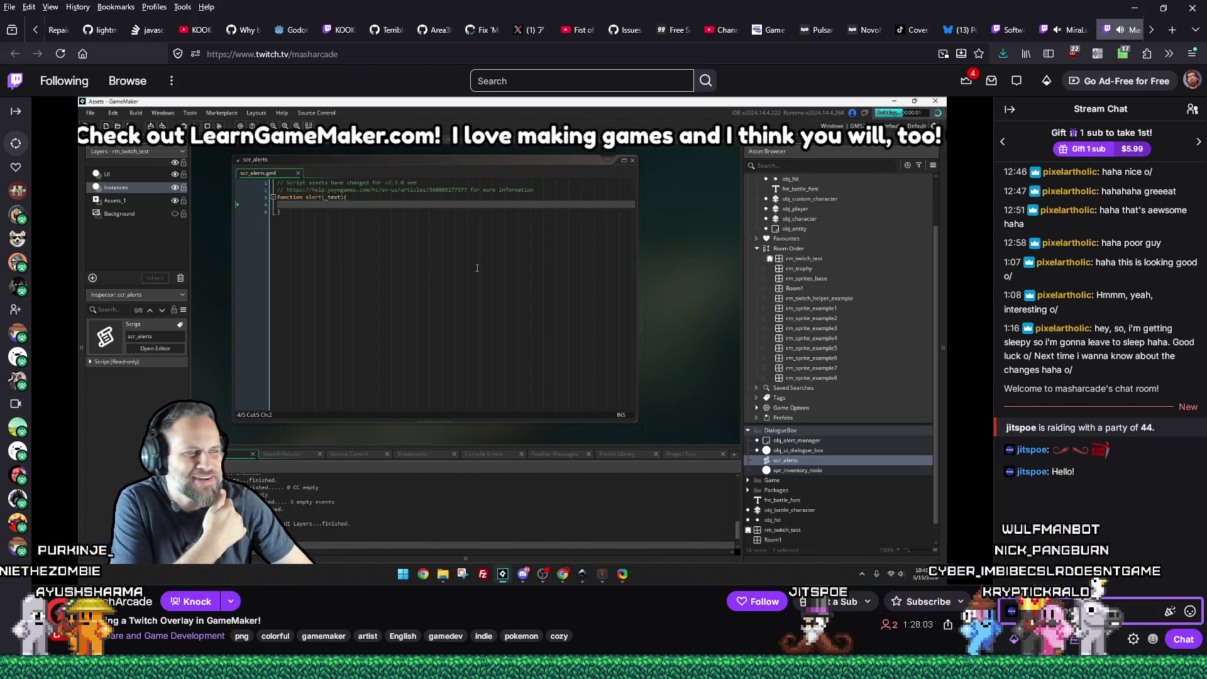